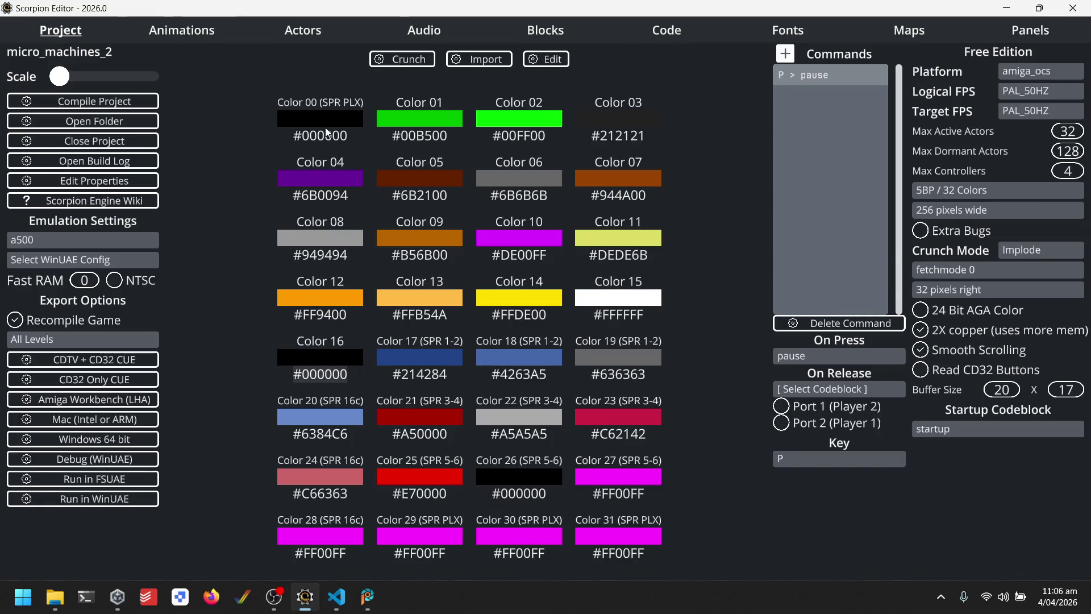
# Switch the car_d and car_d_r animations from Auto Sprite to Normal rendering.
pyautogui.click(210, 29)
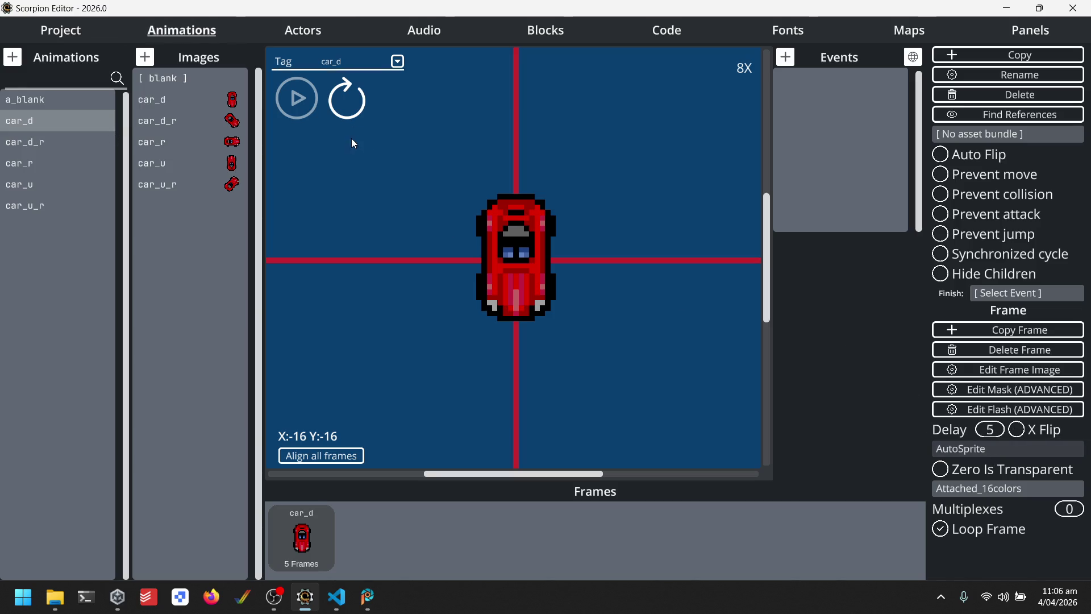
pyautogui.click(984, 449)
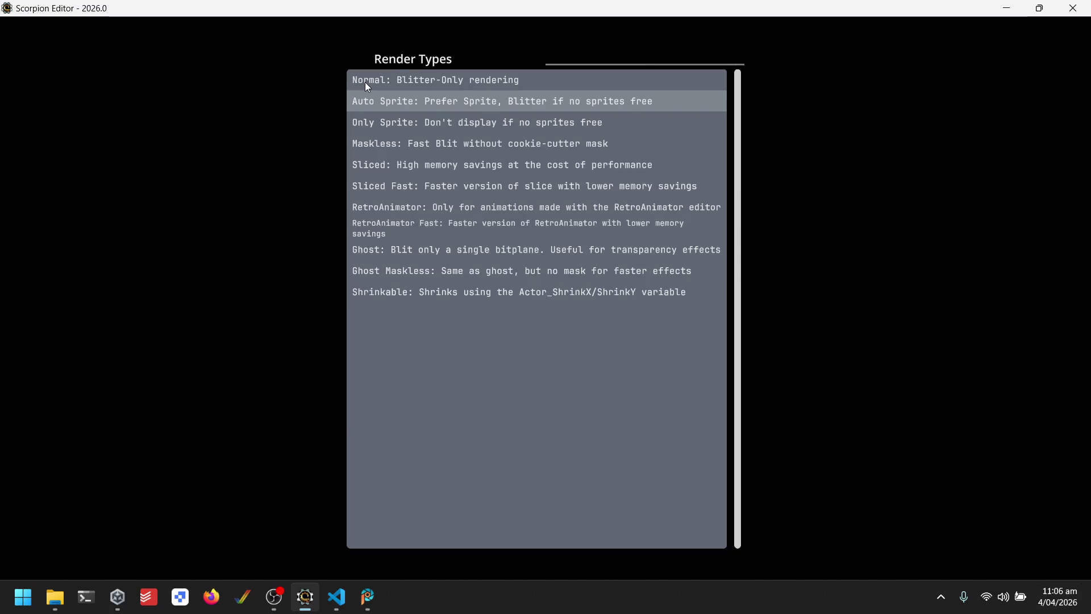
pyautogui.click(364, 81)
pyautogui.click(49, 145)
pyautogui.click(962, 447)
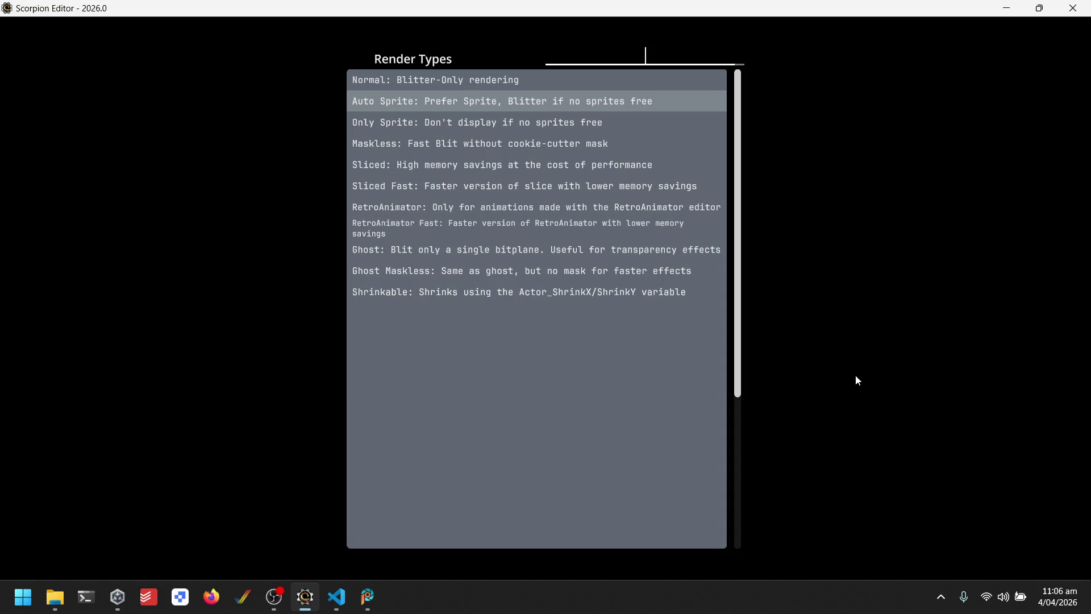
pyautogui.click(446, 83)
# Switch car_r, car_u and car_u_r to Normal rendering as well.
pyautogui.click(34, 163)
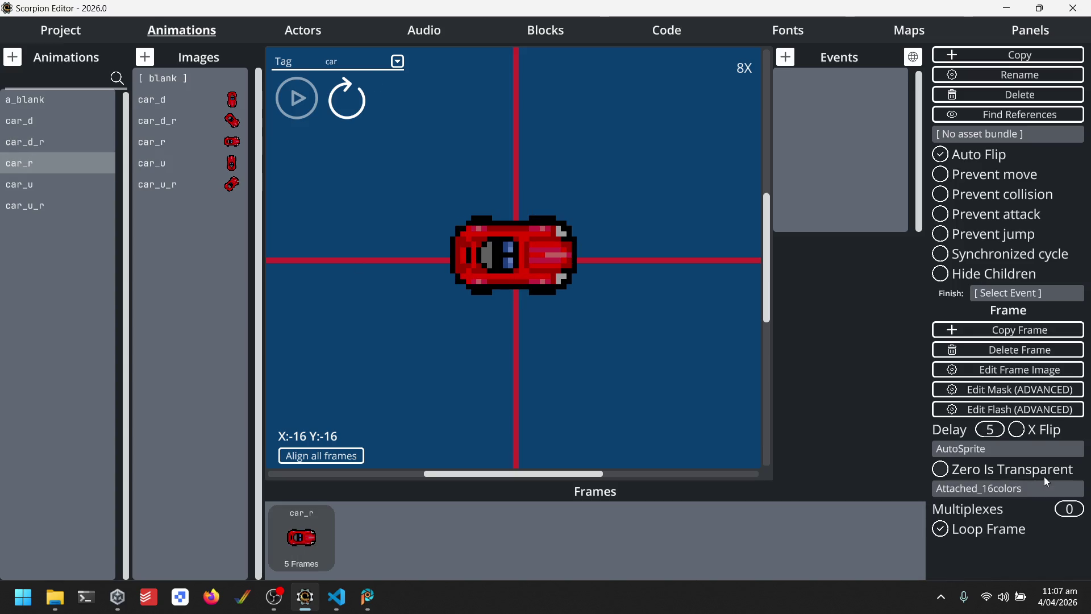
pyautogui.click(1010, 450)
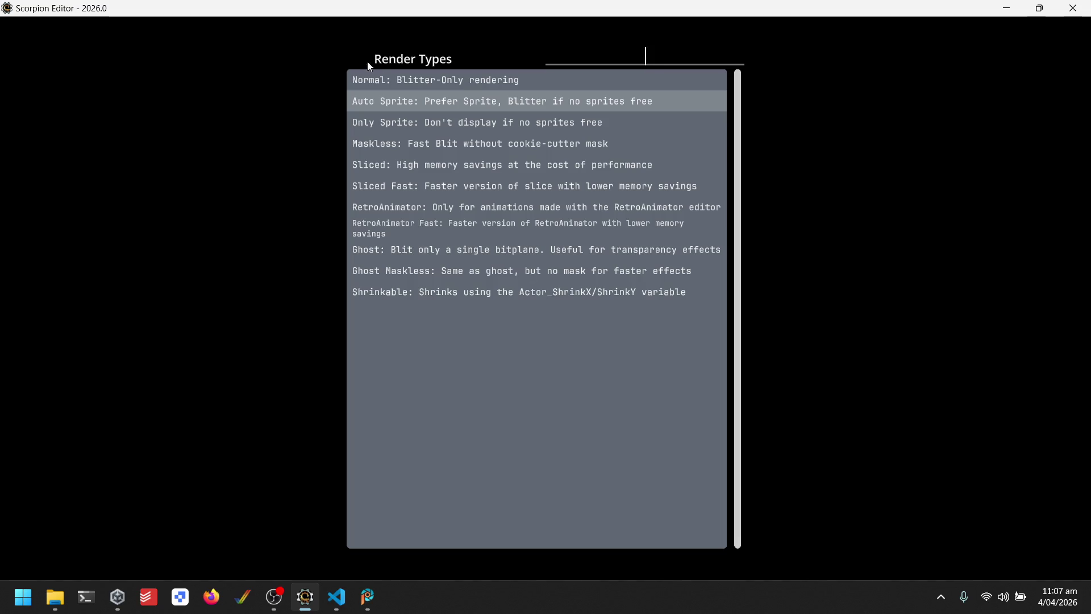
pyautogui.click(390, 82)
pyautogui.click(34, 184)
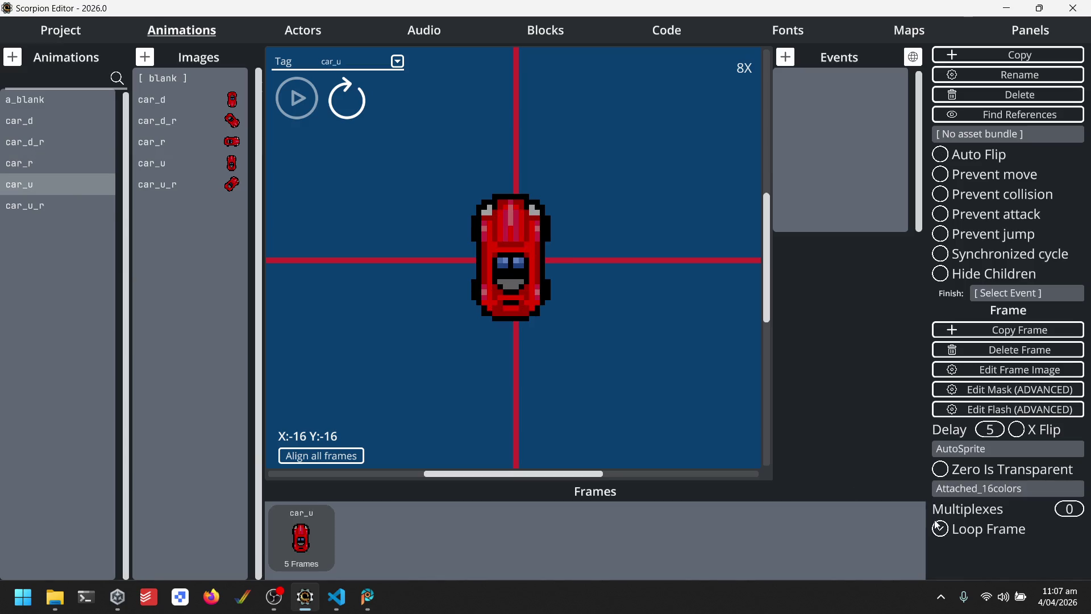
pyautogui.click(978, 450)
pyautogui.click(410, 80)
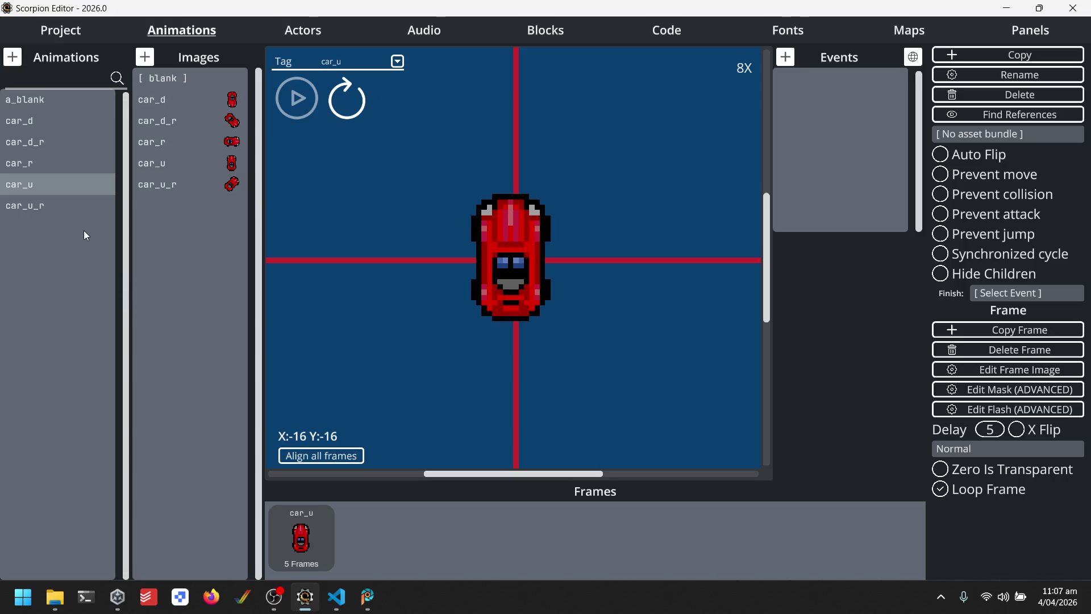
pyautogui.click(62, 203)
pyautogui.click(966, 449)
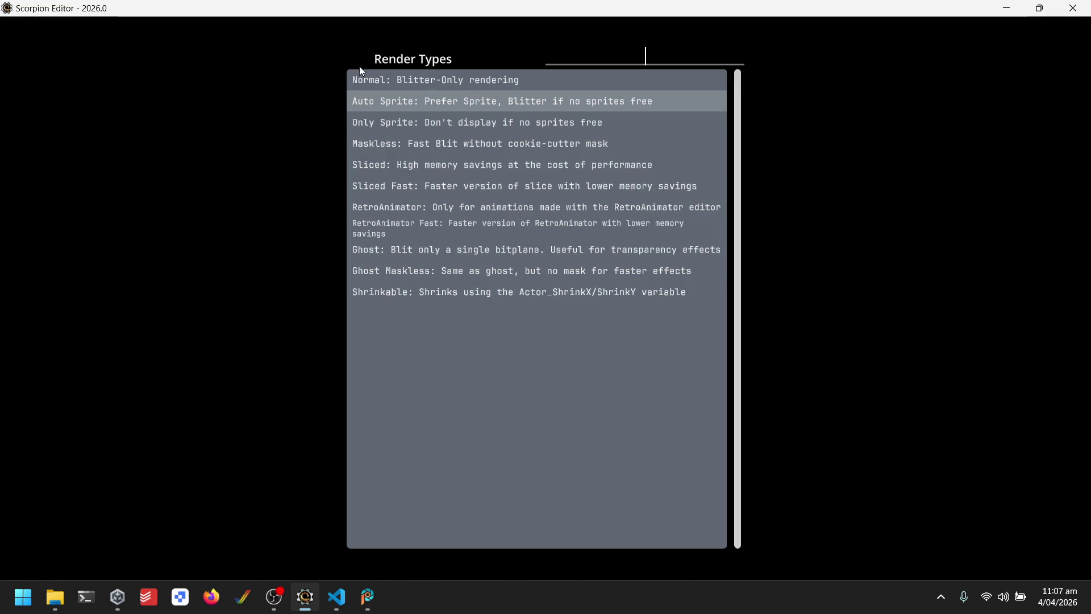
pyautogui.click(381, 80)
# From the Project page, compile micro_machines_2 and launch it in WinUAE, dismissing the success message.
pyautogui.click(87, 29)
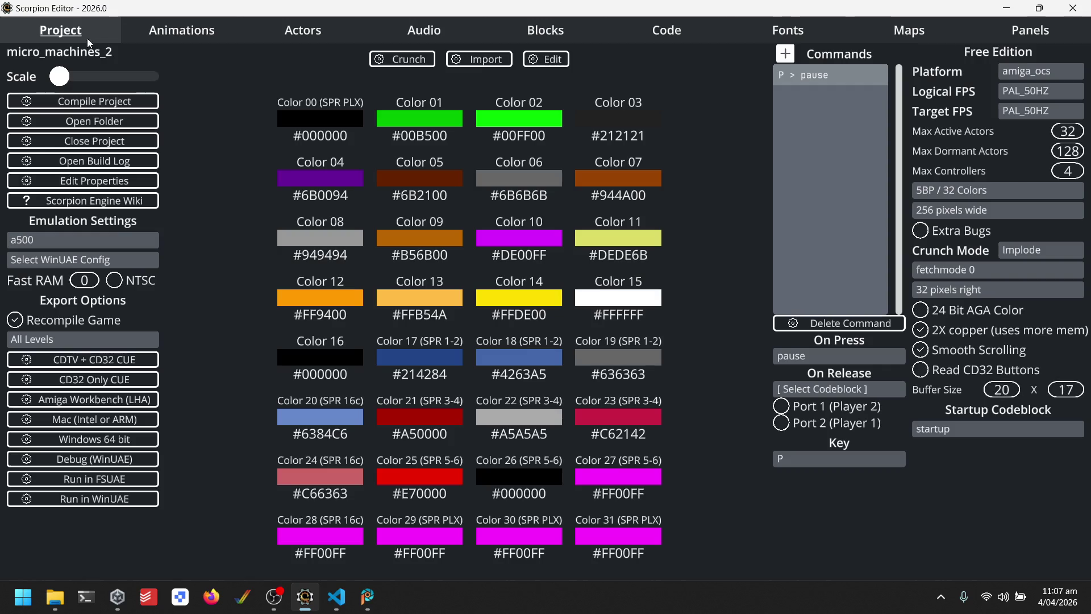
pyautogui.click(91, 498)
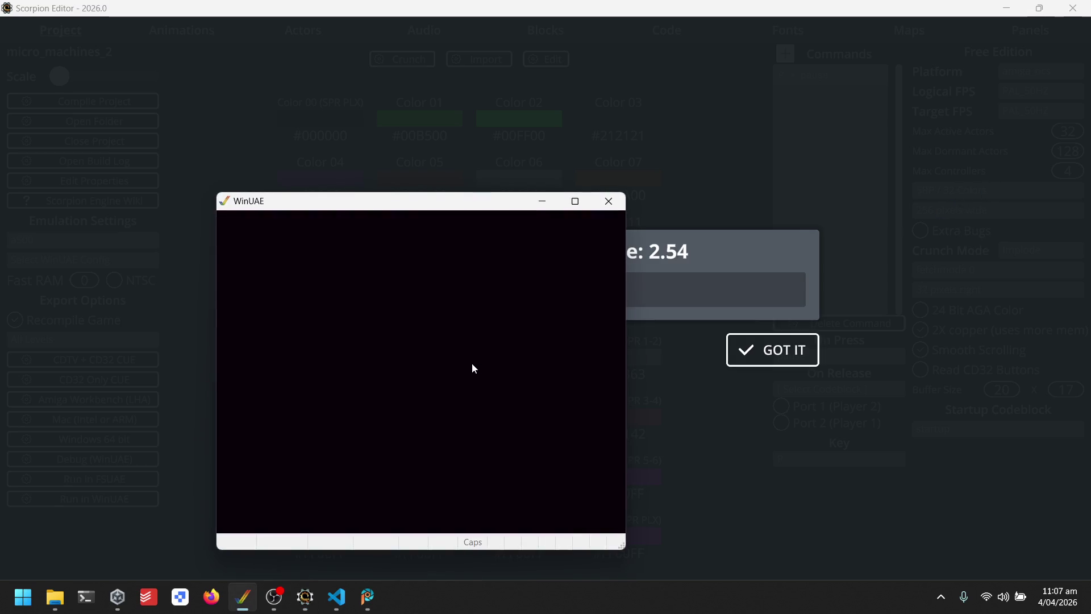
pyautogui.click(731, 356)
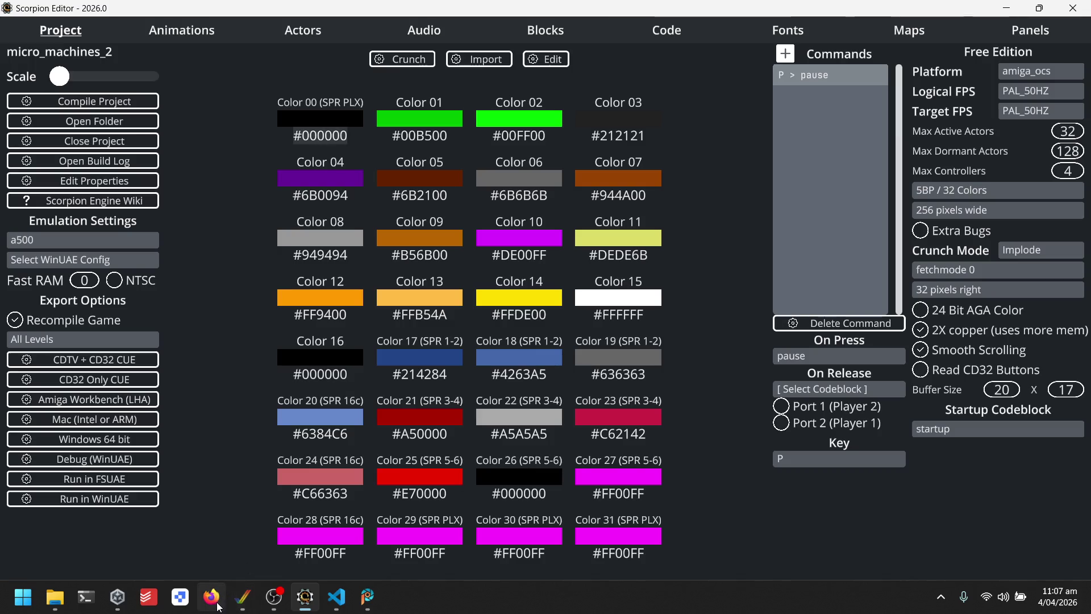
# Capture input in WinUAE, drive the red car around the track, then quit with Alt+F4.
pyautogui.click(504, 332)
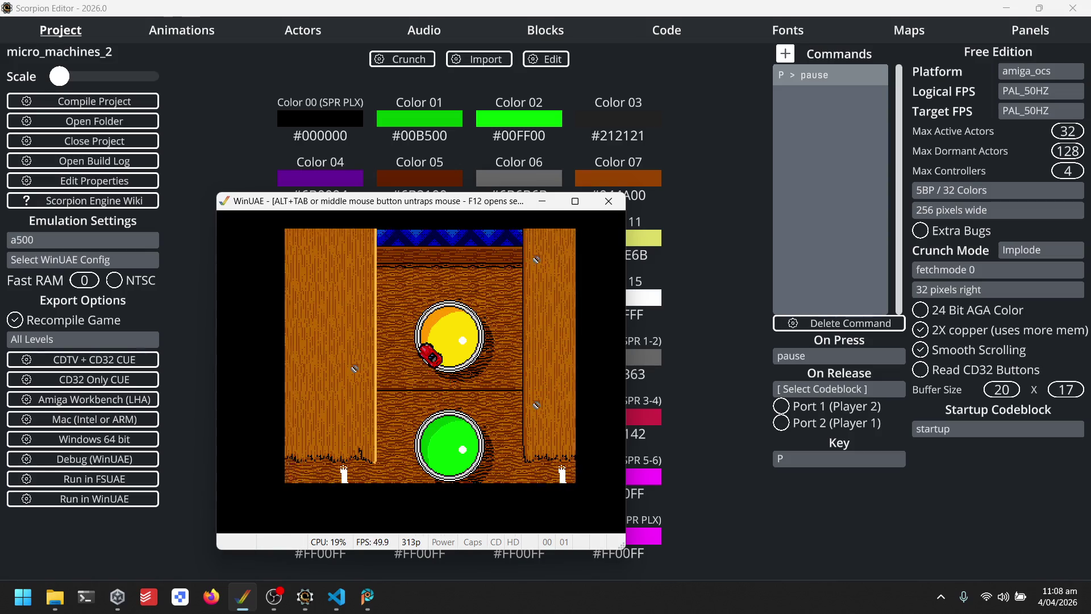
pyautogui.hotkey('alt', 'F4')
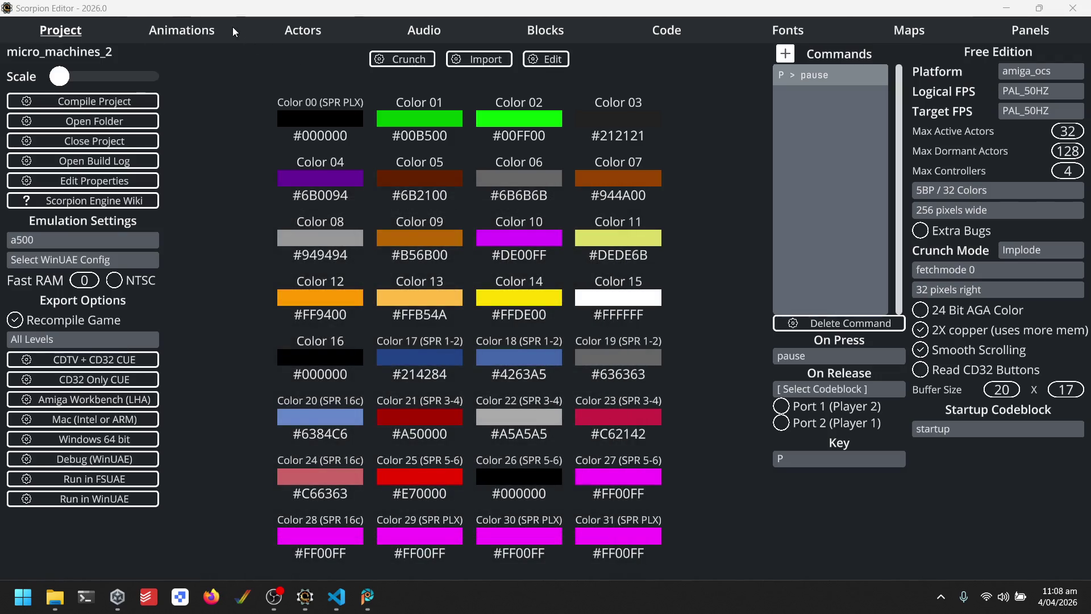
# Look through Animations and Actors, then show the Code page's startup block with its car spawn commands.
pyautogui.click(216, 38)
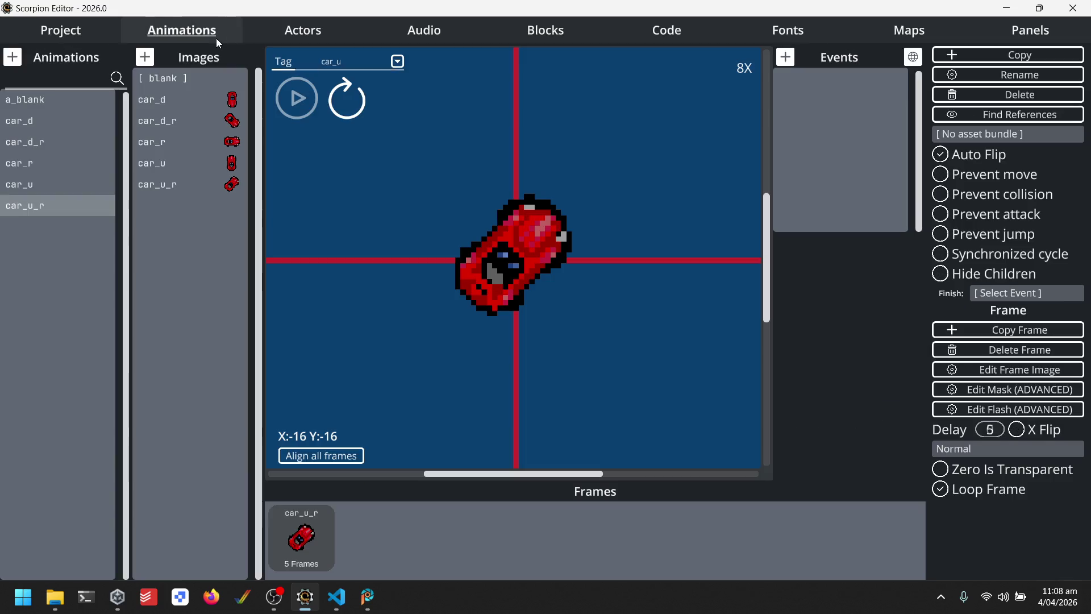
pyautogui.click(307, 41)
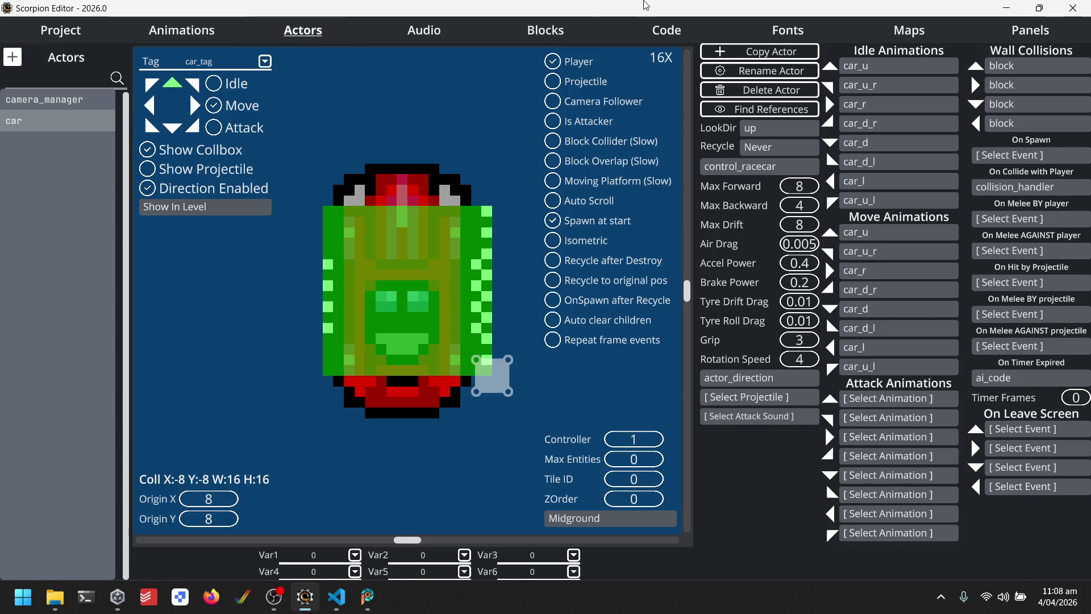
pyautogui.click(74, 26)
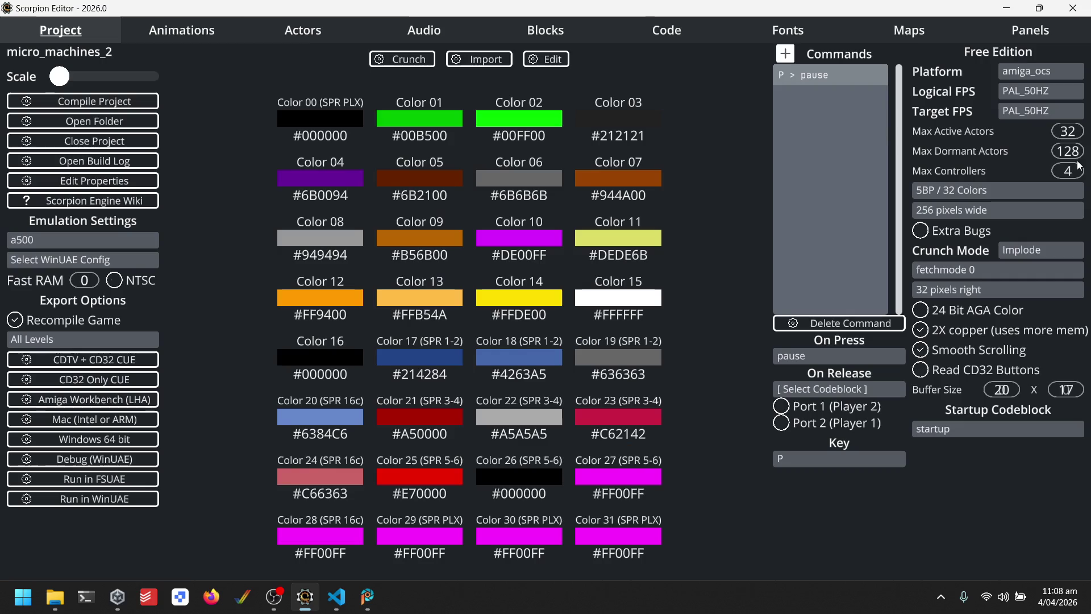
pyautogui.click(691, 33)
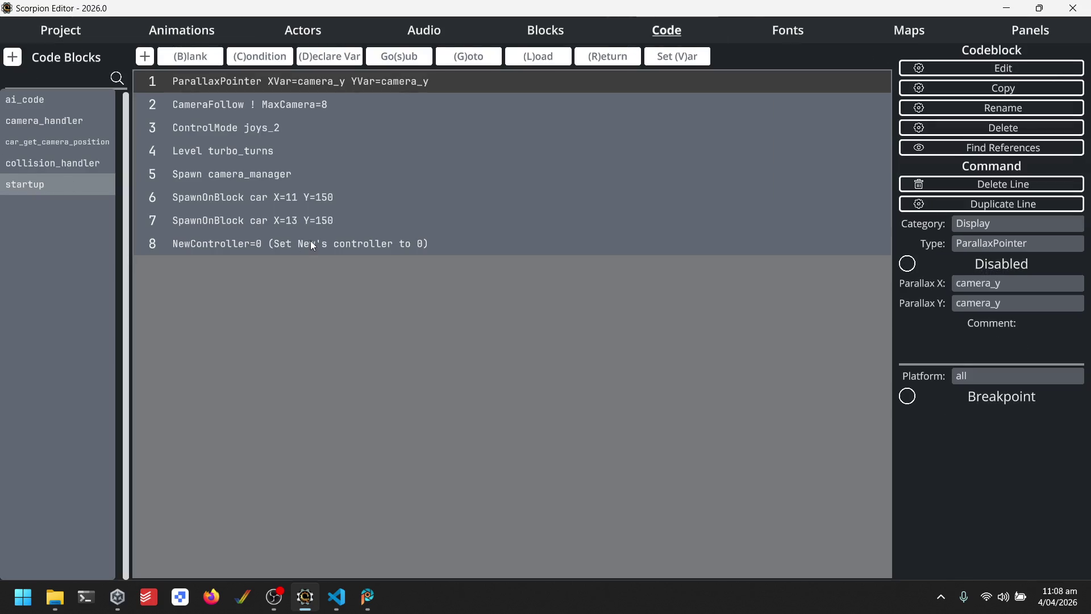
# Duplicate the second car's spawn and controller lines and set the copy's X position to 13.
pyautogui.click(329, 223)
pyautogui.click(336, 248)
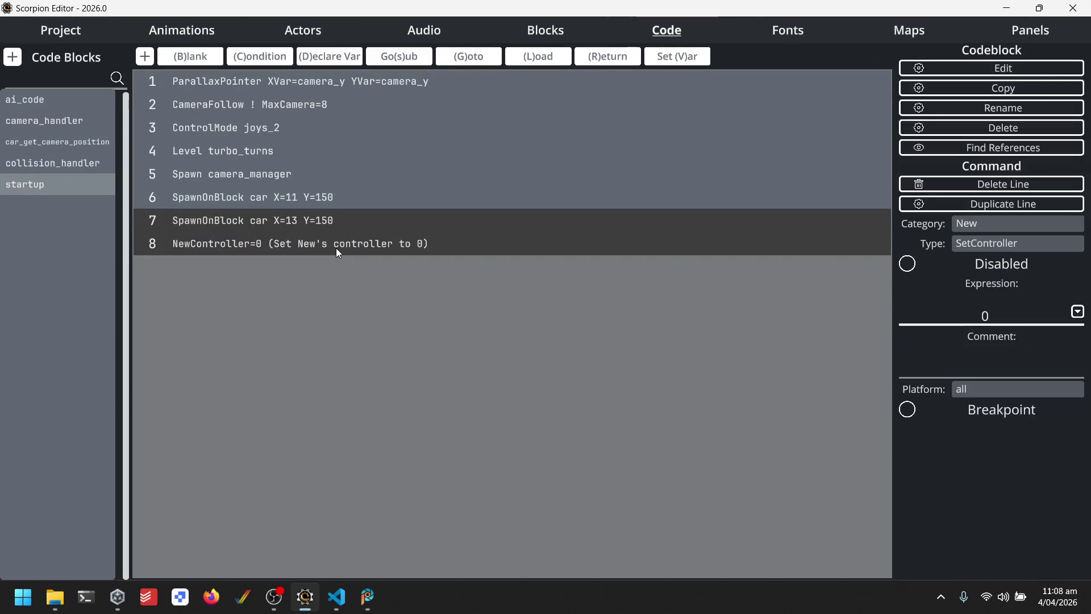
pyautogui.hotkey('ctrl', 'd')
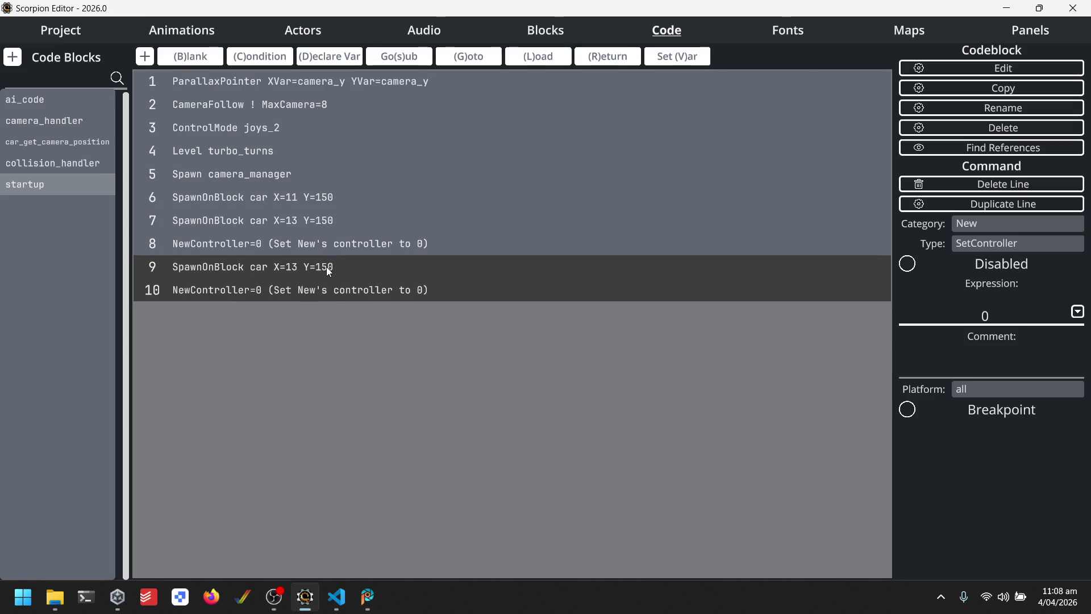
pyautogui.click(327, 267)
pyautogui.doubleClick(991, 337)
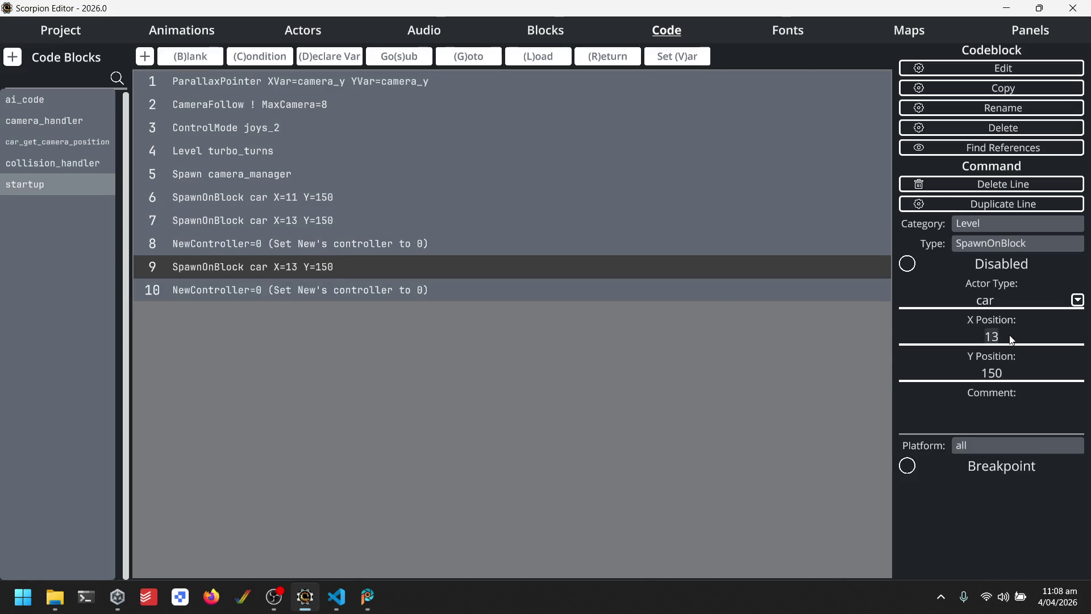
pyautogui.write('15')
pyautogui.press('BackSpace')
pyautogui.write('3')
pyautogui.click(333, 289)
# Set the duplicated car's Y position to 152.
pyautogui.click(329, 264)
pyautogui.doubleClick(991, 372)
pyautogui.write('152')
pyautogui.click(439, 293)
# Duplicate the new car lines again, set line 9's X position to 11, and run in WinUAE.
pyautogui.keyDown('shift'); pyautogui.click(292, 264); pyautogui.keyUp('shift')
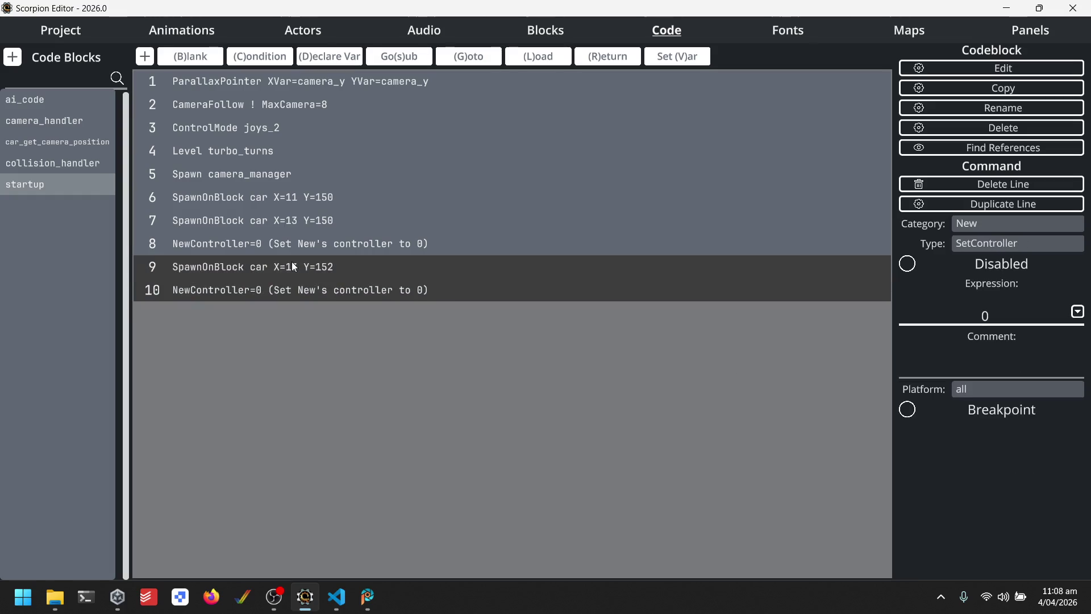
pyautogui.hotkey('ctrl', 'd')
pyautogui.click(346, 315)
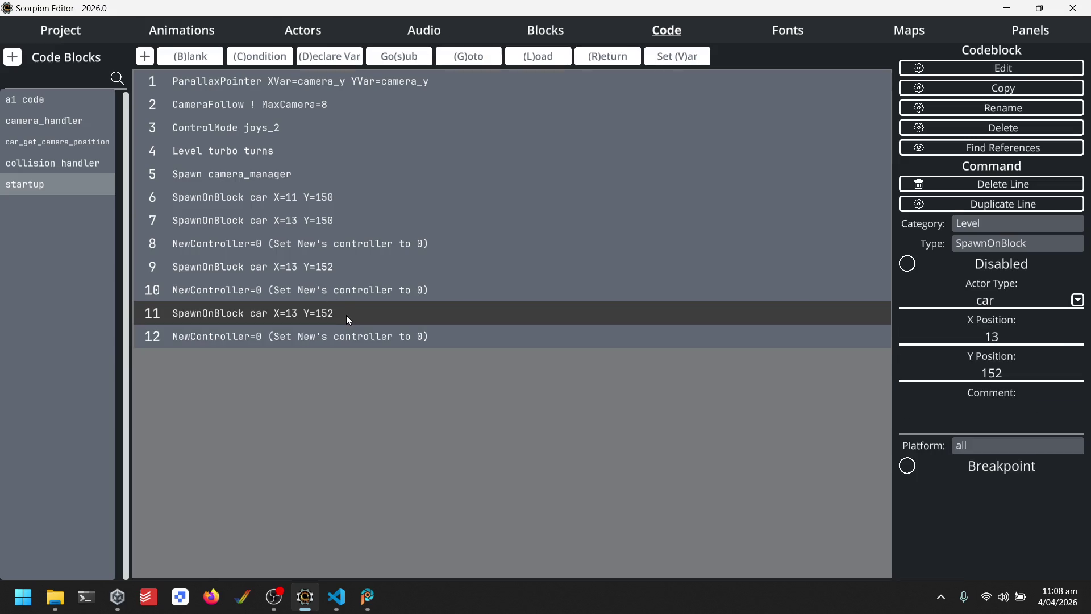
pyautogui.click(376, 267)
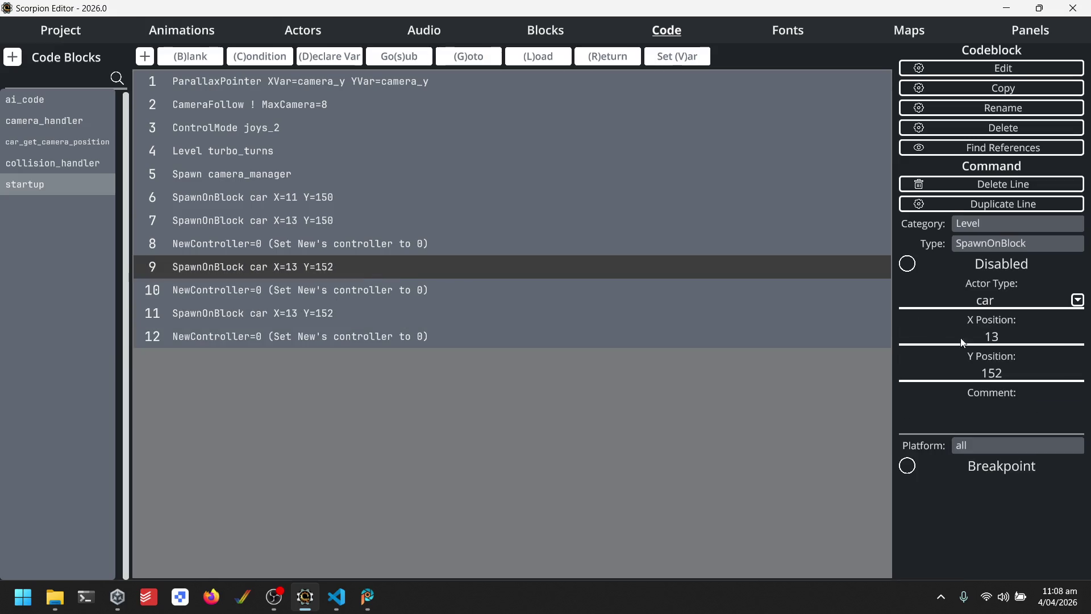
pyautogui.doubleClick(1006, 332)
pyautogui.write('11')
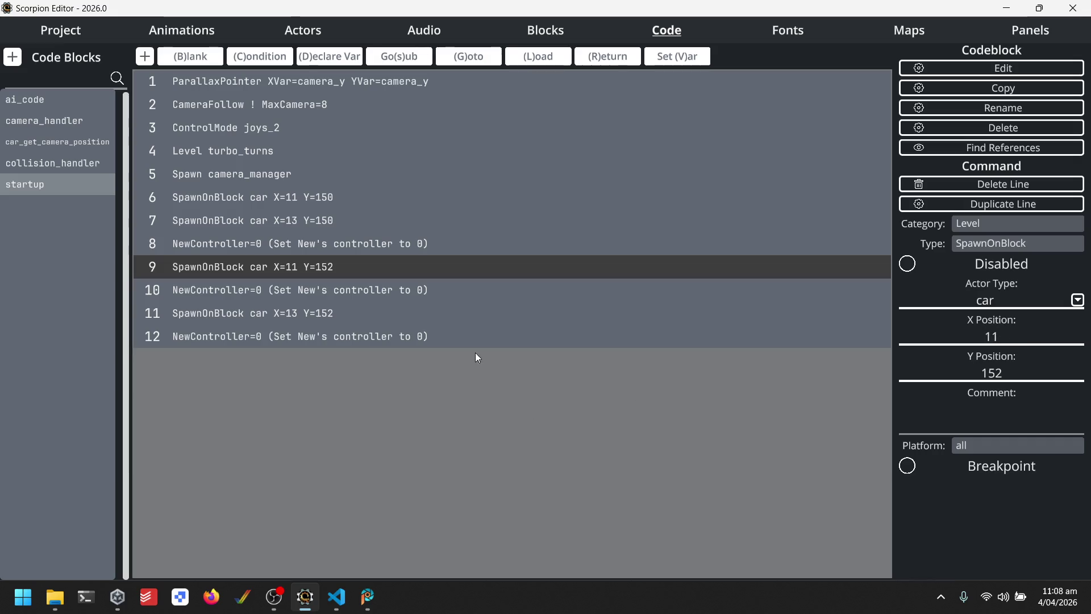
pyautogui.click(66, 35)
pyautogui.click(114, 499)
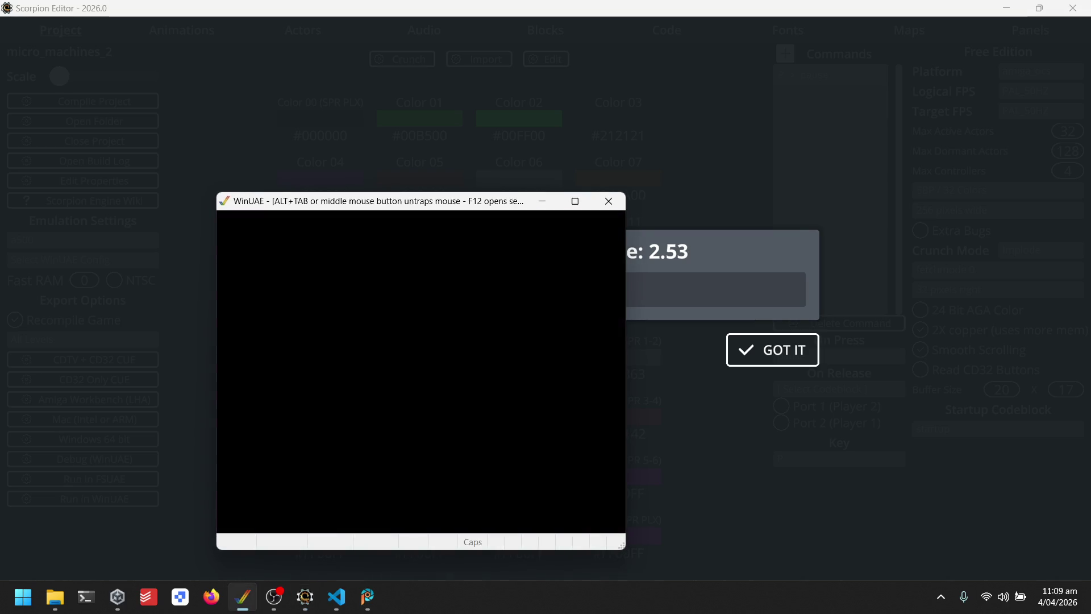
# Dismiss the compile message and play the rebuilt game in WinUAE with four red cars racing.
pyautogui.click(564, 322)
pyautogui.click(773, 349)
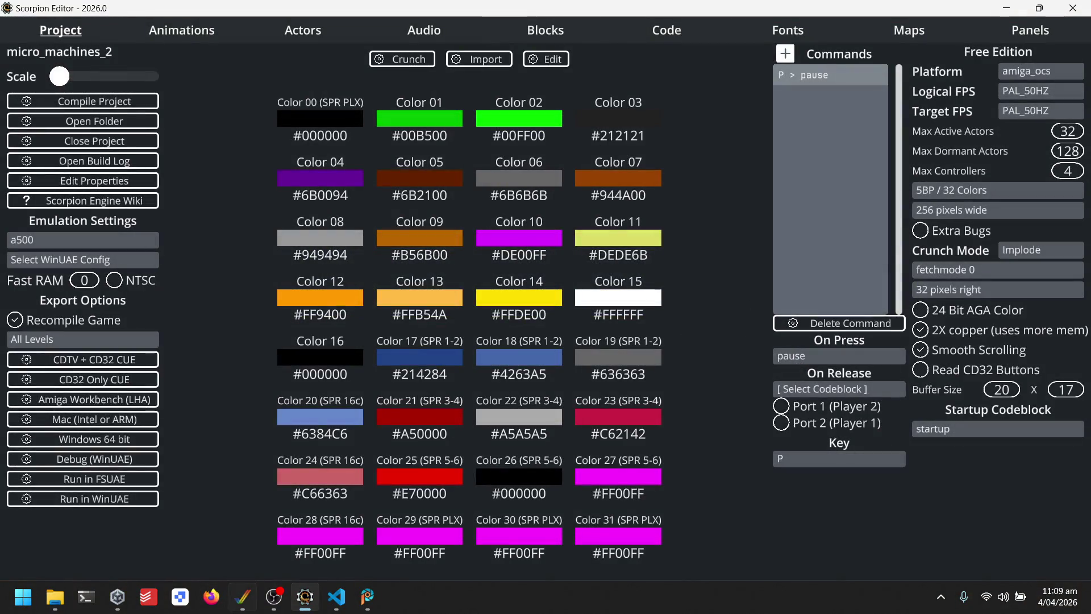
pyautogui.click(243, 597)
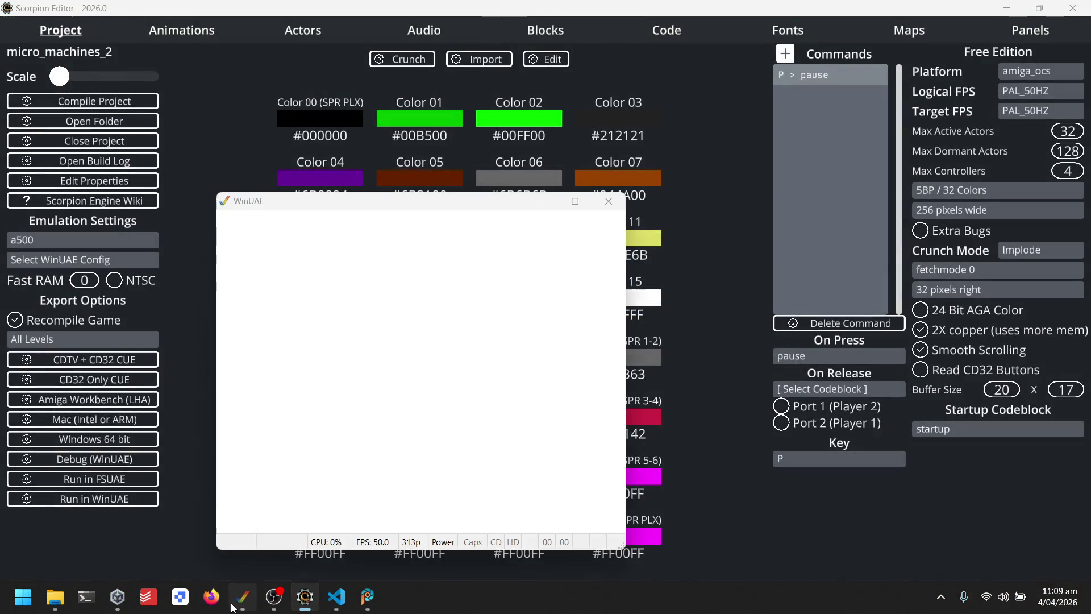
pyautogui.click(375, 390)
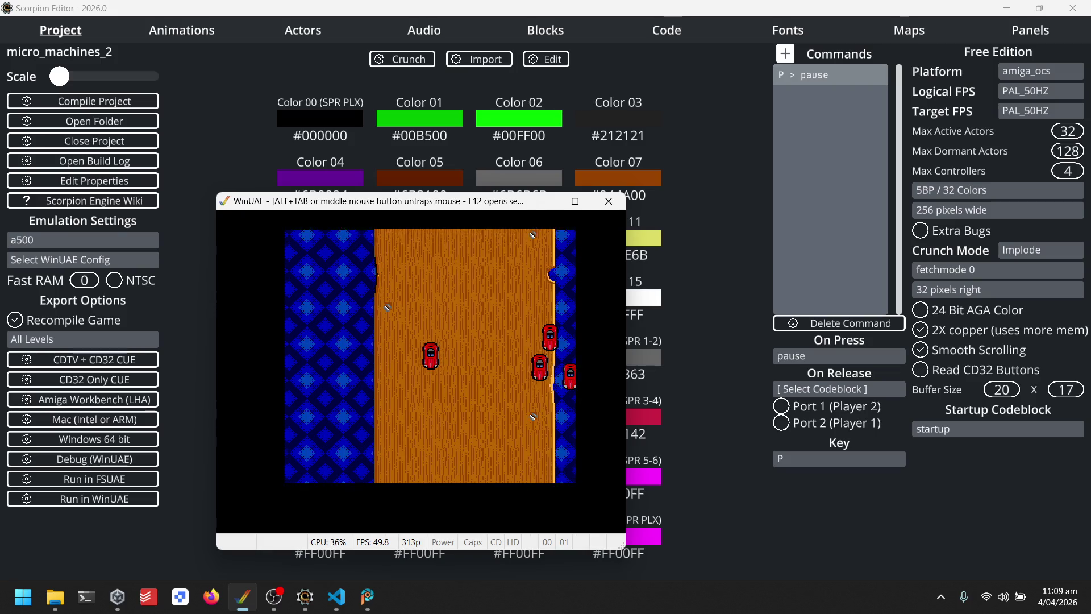
pyautogui.click(108, 424)
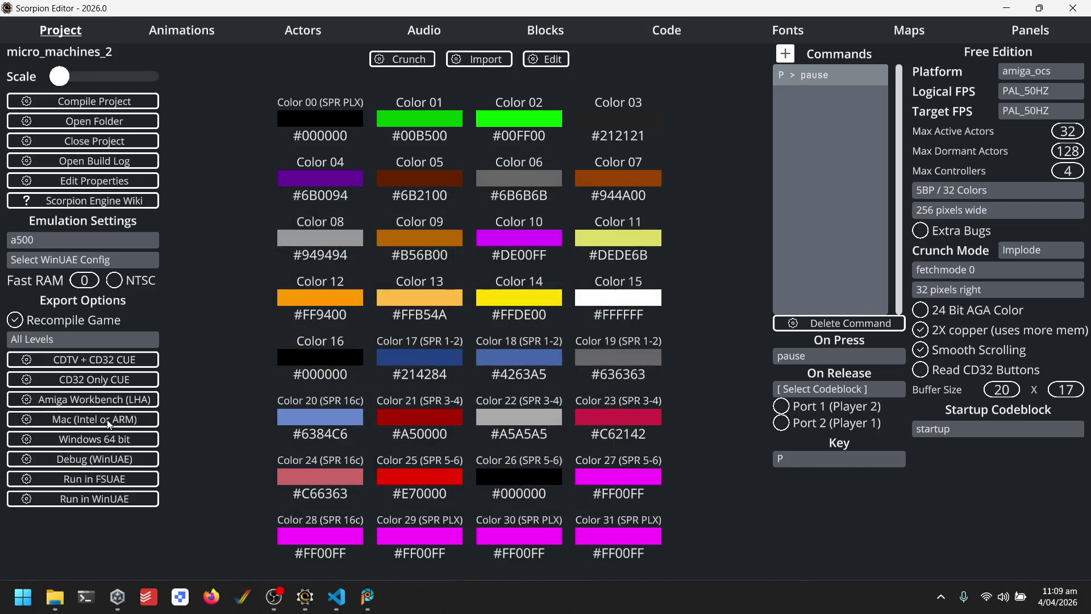
# Change the emulated Amiga model to a1200, rerun in WinUAE, then dismiss the compile message.
pyautogui.click(57, 239)
pyautogui.click(84, 357)
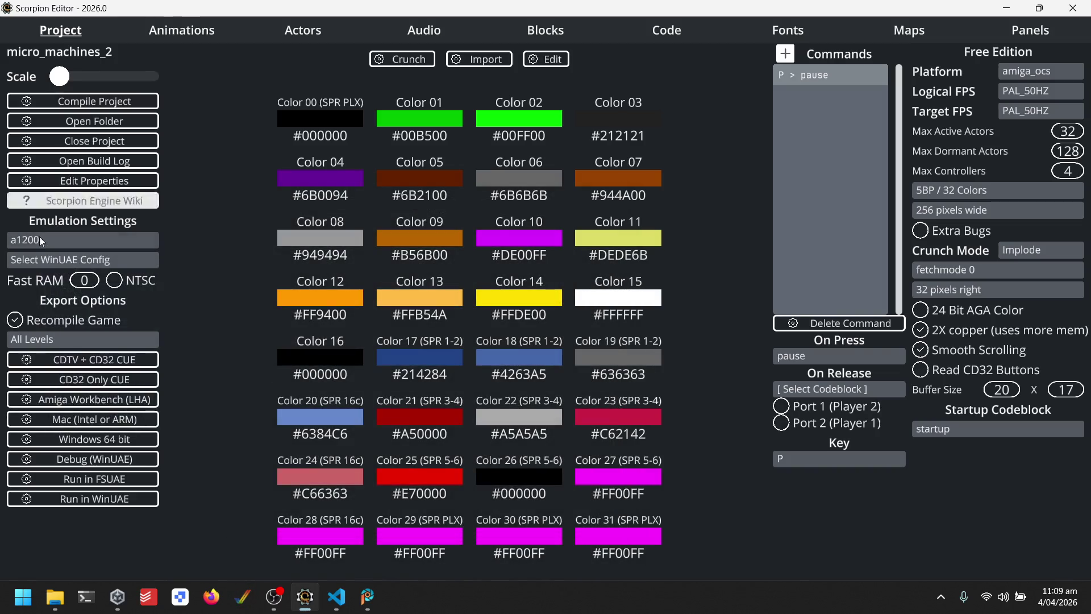
pyautogui.click(121, 500)
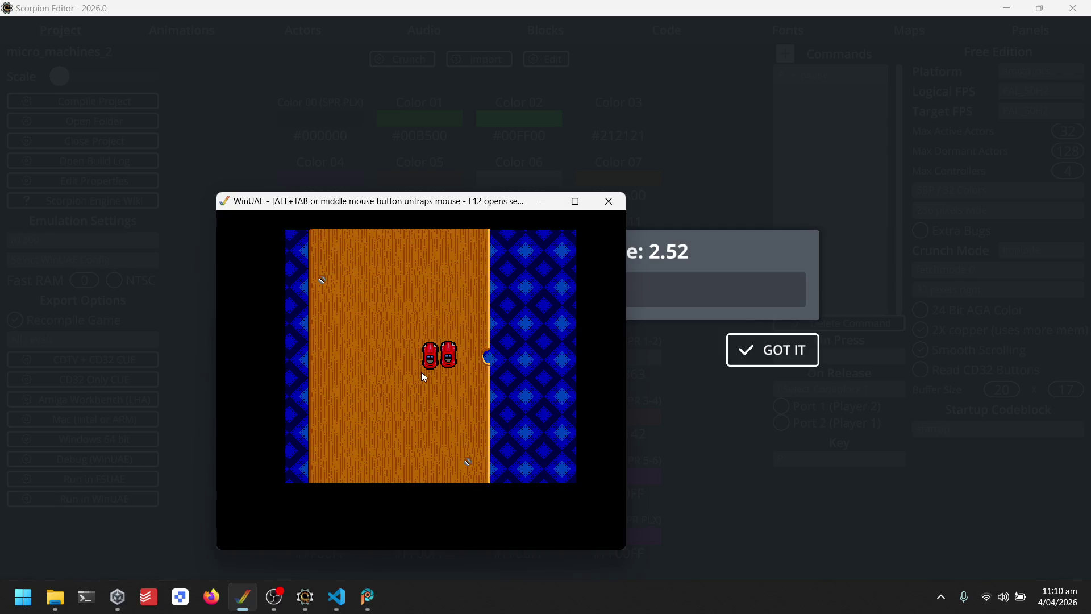
pyautogui.click(755, 426)
pyautogui.click(774, 346)
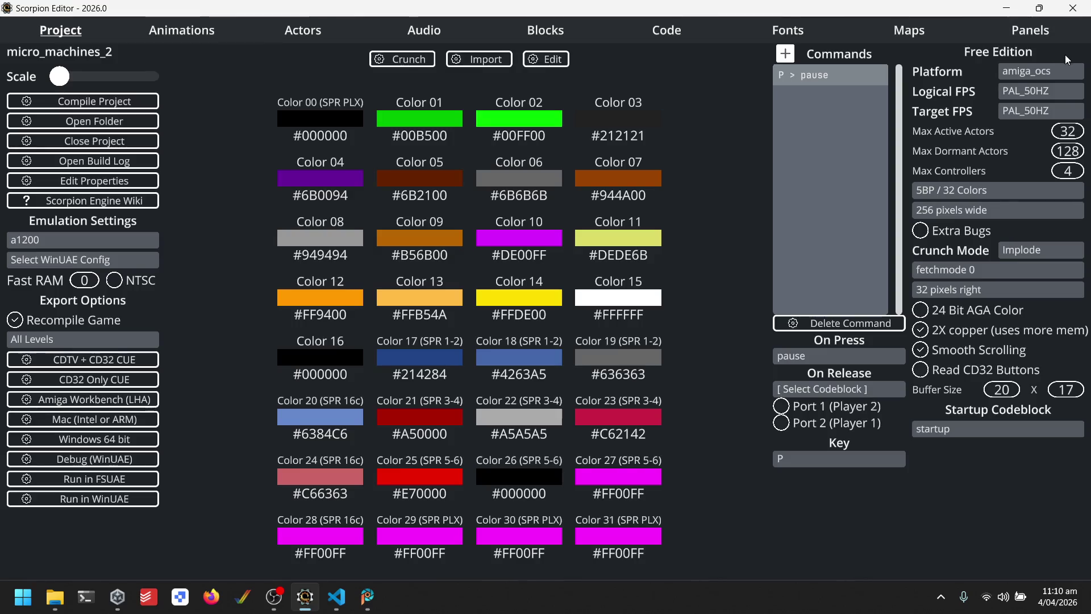
# Set the platform to MegaDrive (Genesis), accept auto-configure, and choose 2 Palettes / 32 colors.
pyautogui.click(1051, 70)
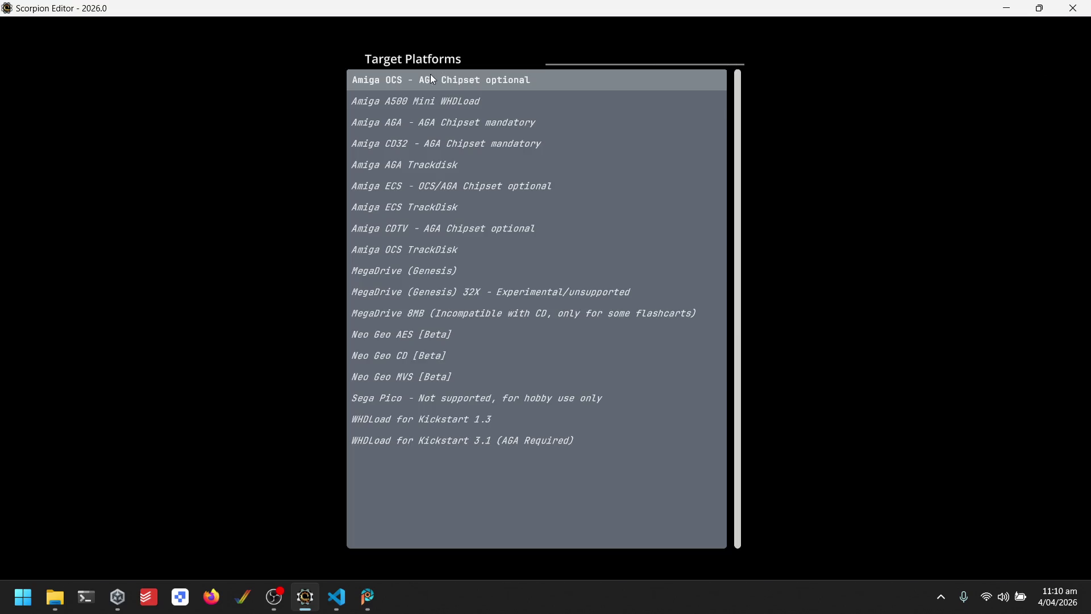
pyautogui.click(443, 275)
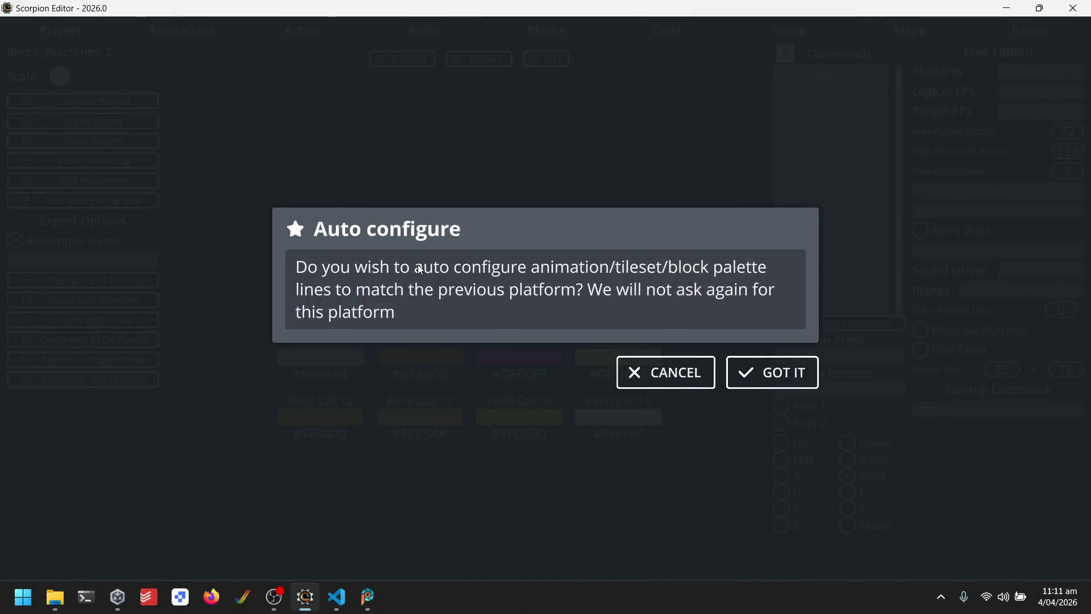
pyautogui.click(771, 368)
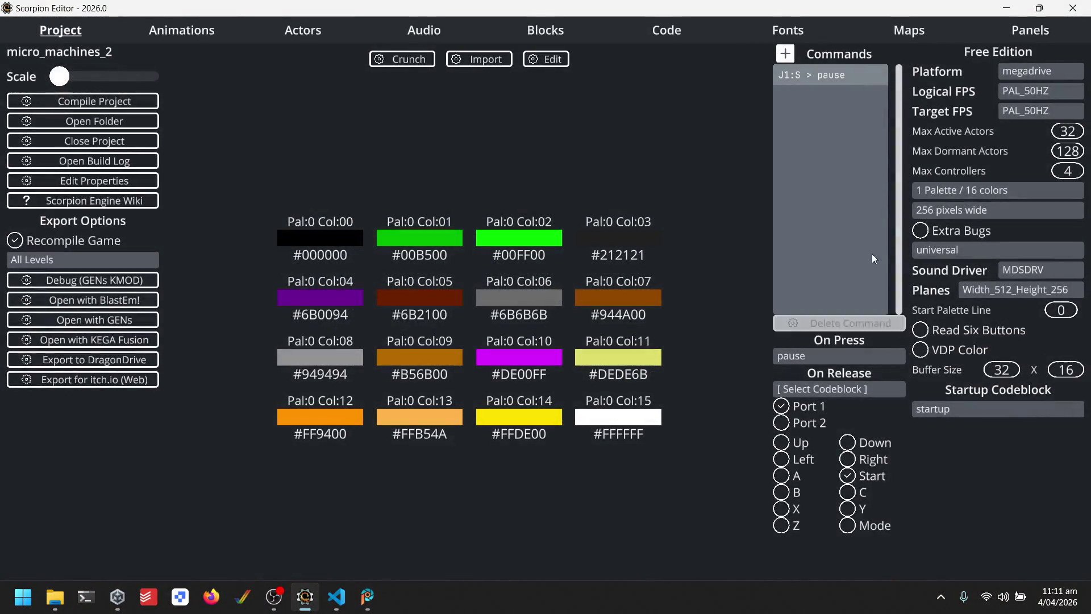
pyautogui.click(976, 192)
pyautogui.click(385, 107)
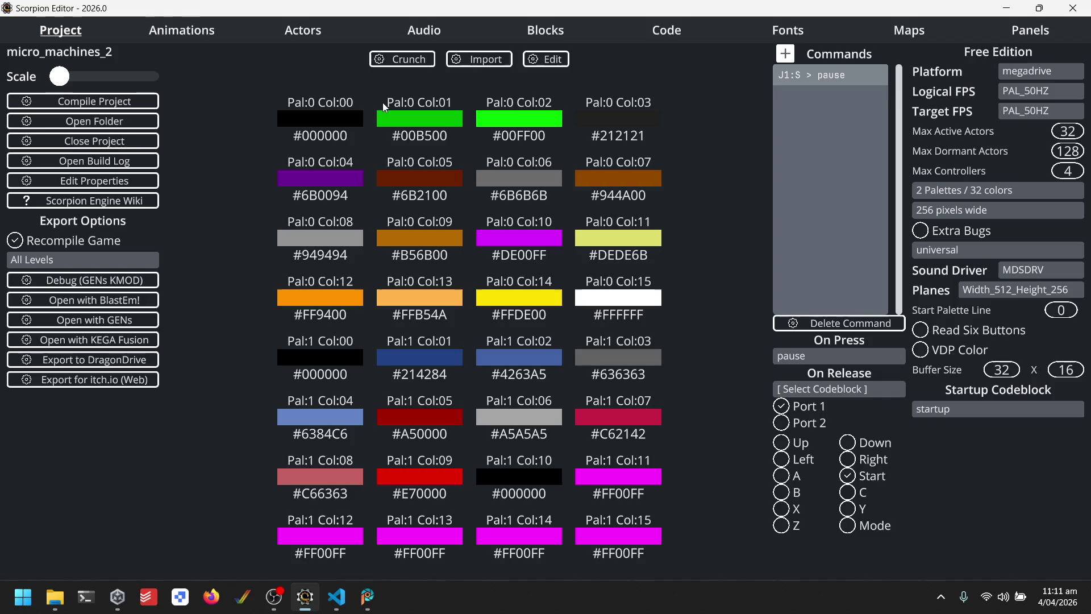
pyautogui.click(916, 37)
pyautogui.click(88, 33)
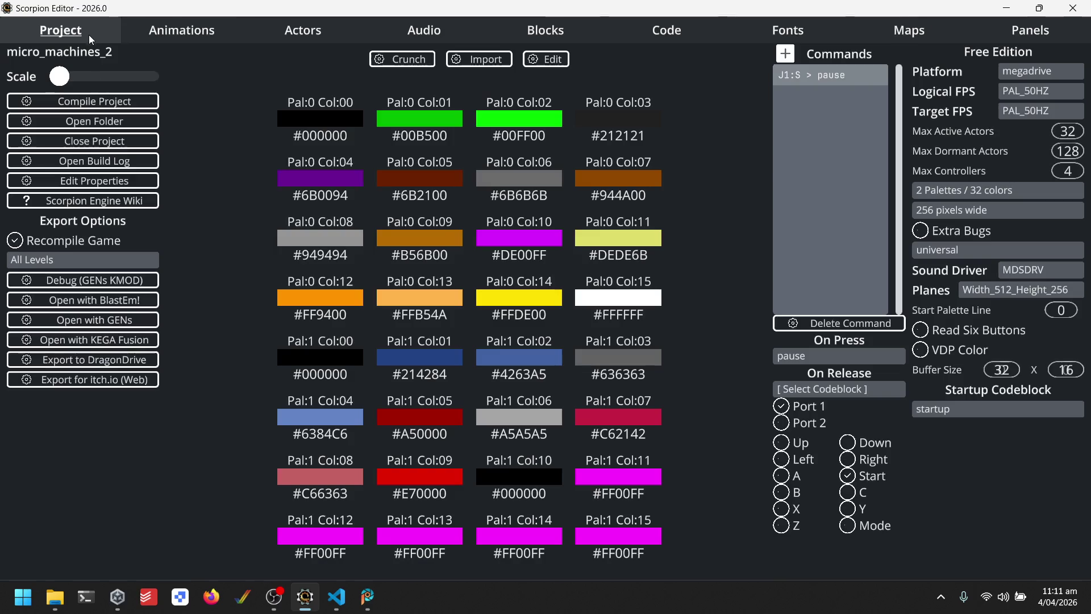
# Build the MegaDrive version and play it in BlastEm, then close BlastEm and dismiss the compile message.
pyautogui.click(110, 297)
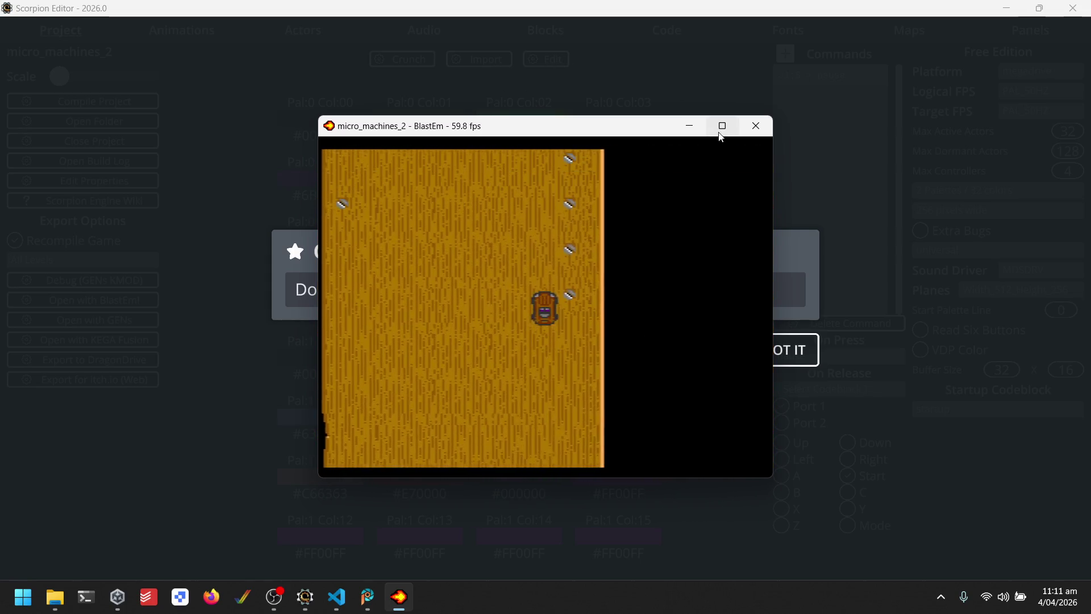
pyautogui.click(756, 125)
pyautogui.click(776, 347)
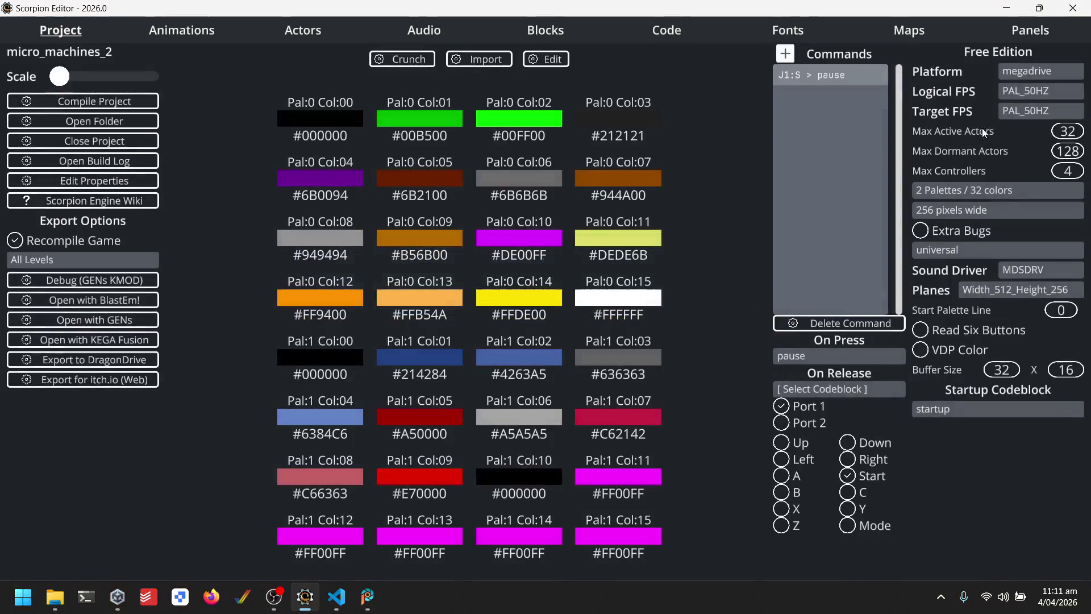
# Retarget the project to Neo Geo AES [Beta], accepting the palette auto-configuration.
pyautogui.click(1031, 71)
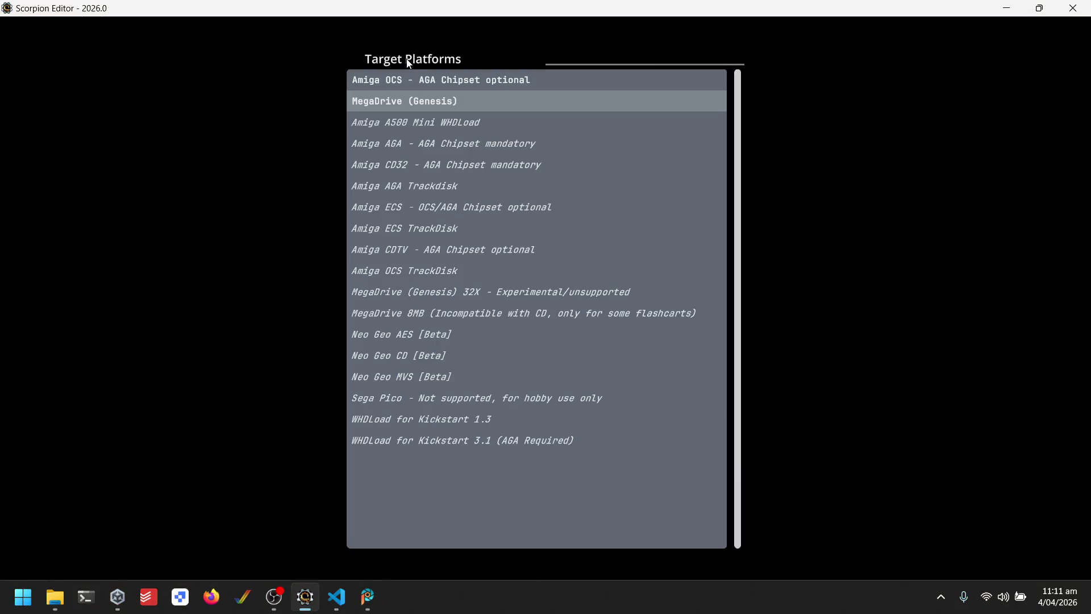
pyautogui.click(435, 334)
pyautogui.click(772, 376)
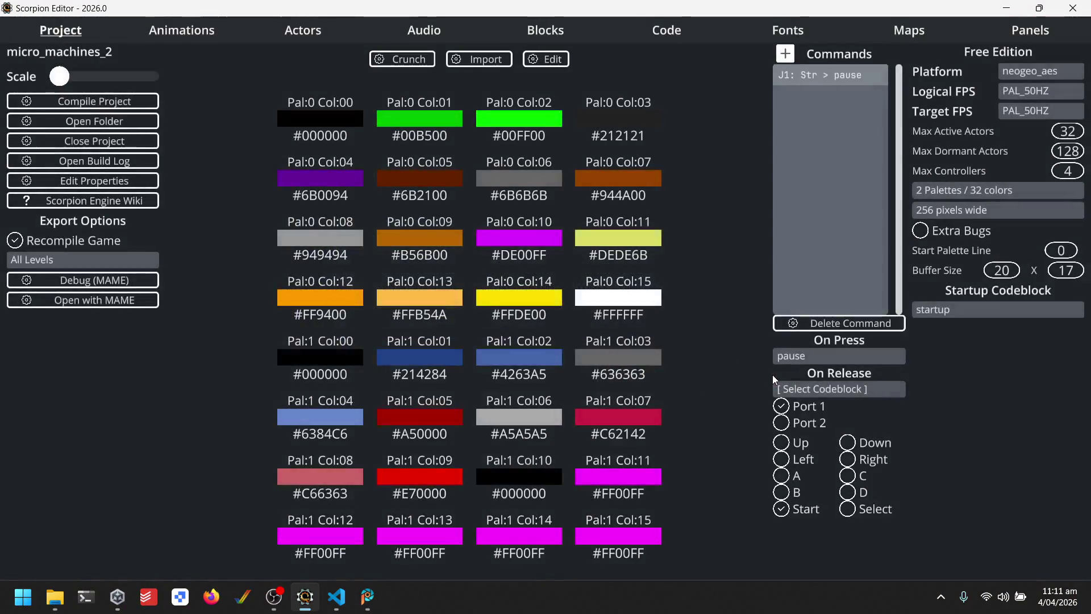
# Set car_d's palette line to 1, review the other car animations, then return to Project.
pyautogui.click(184, 32)
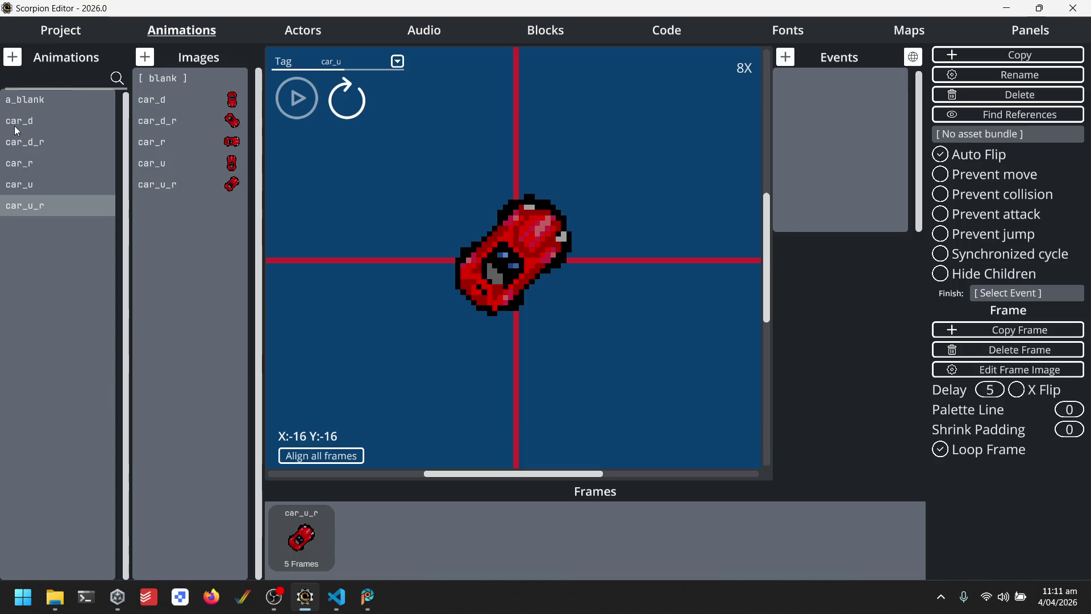
pyautogui.click(42, 118)
pyautogui.click(1068, 409)
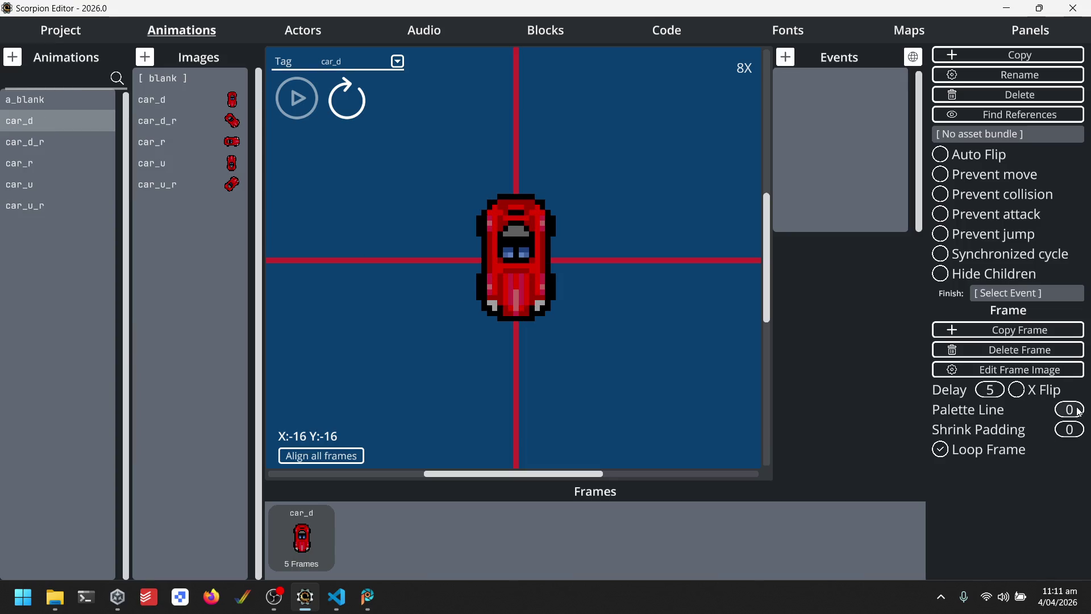
pyautogui.write('1')
pyautogui.click(66, 142)
pyautogui.click(38, 164)
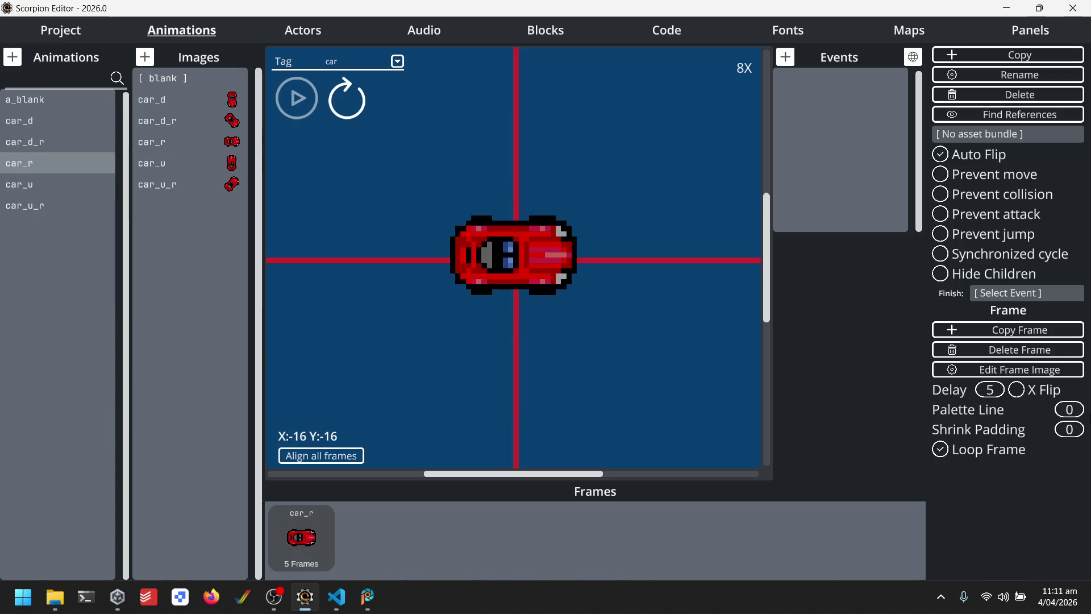
pyautogui.click(37, 186)
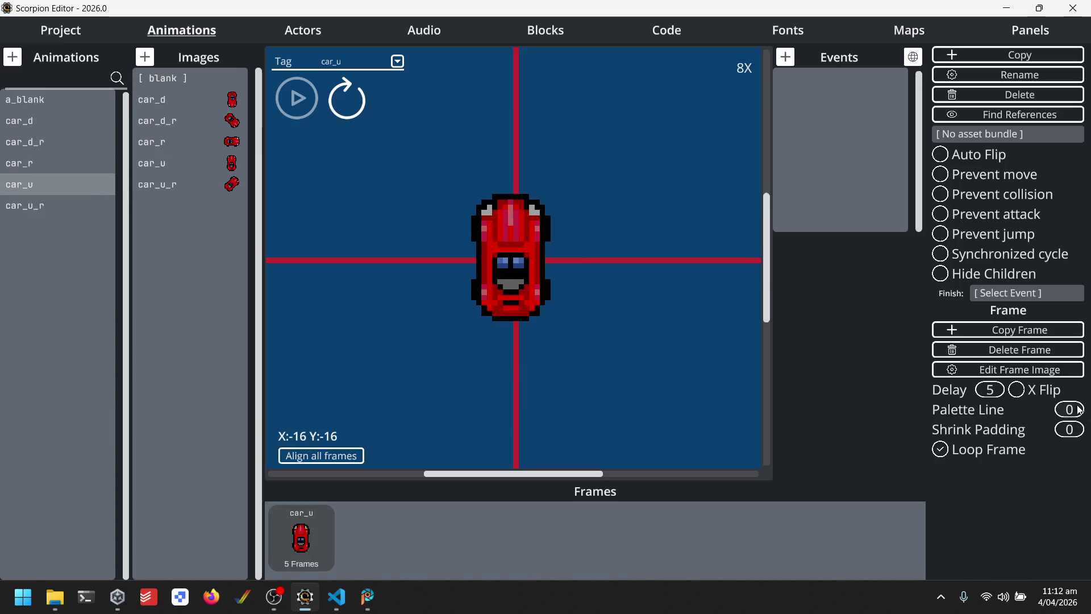
pyautogui.click(40, 206)
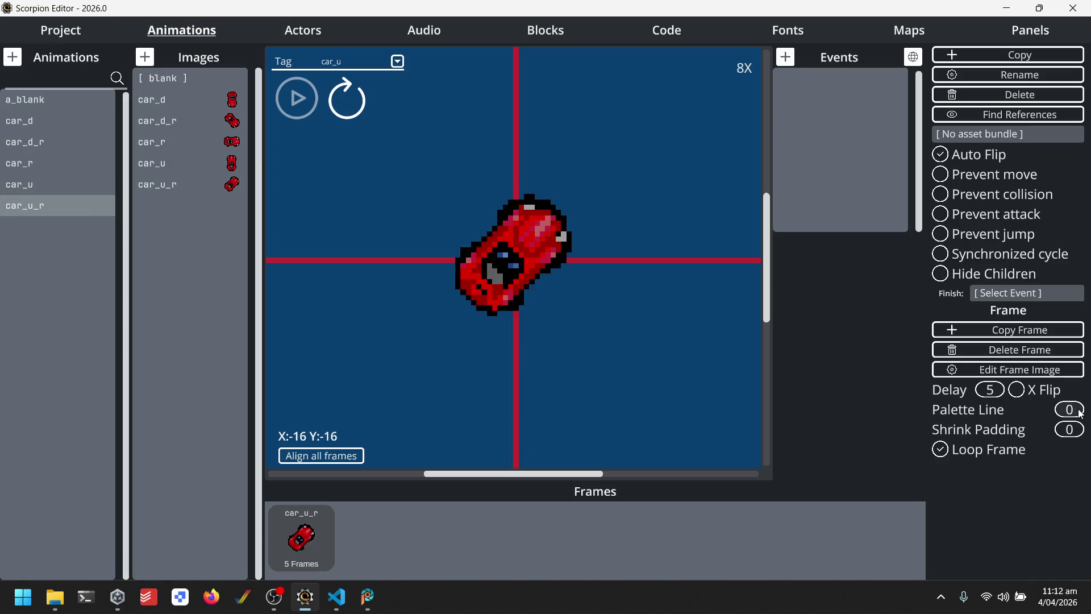
pyautogui.scroll(1, 1069, 409)
pyautogui.click(93, 34)
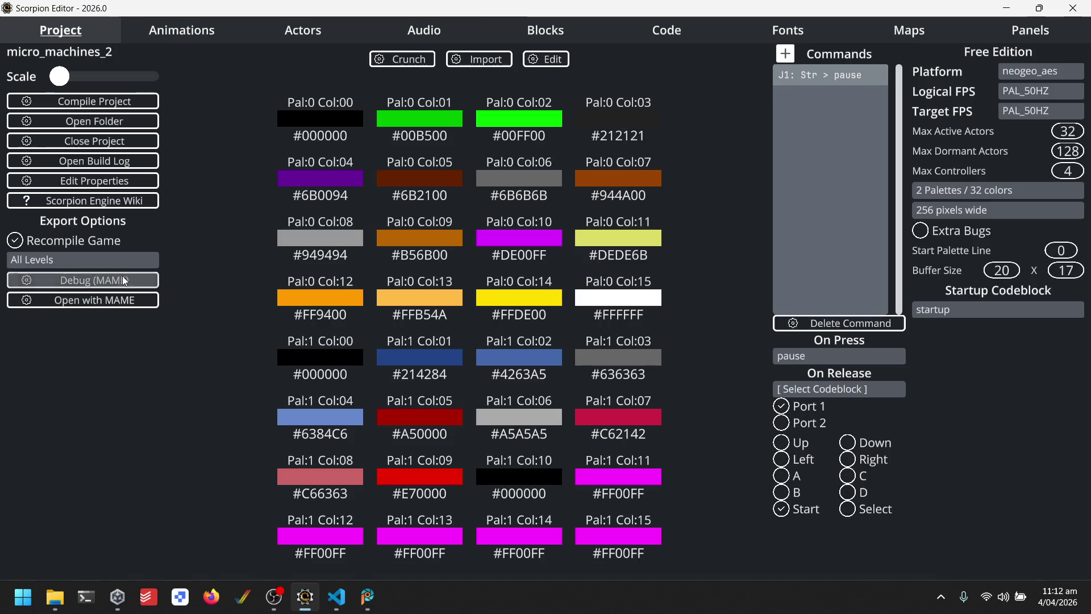
# Compile and run the Neo Geo AES build in MAME, drive the red car, then close the emulator.
pyautogui.click(74, 300)
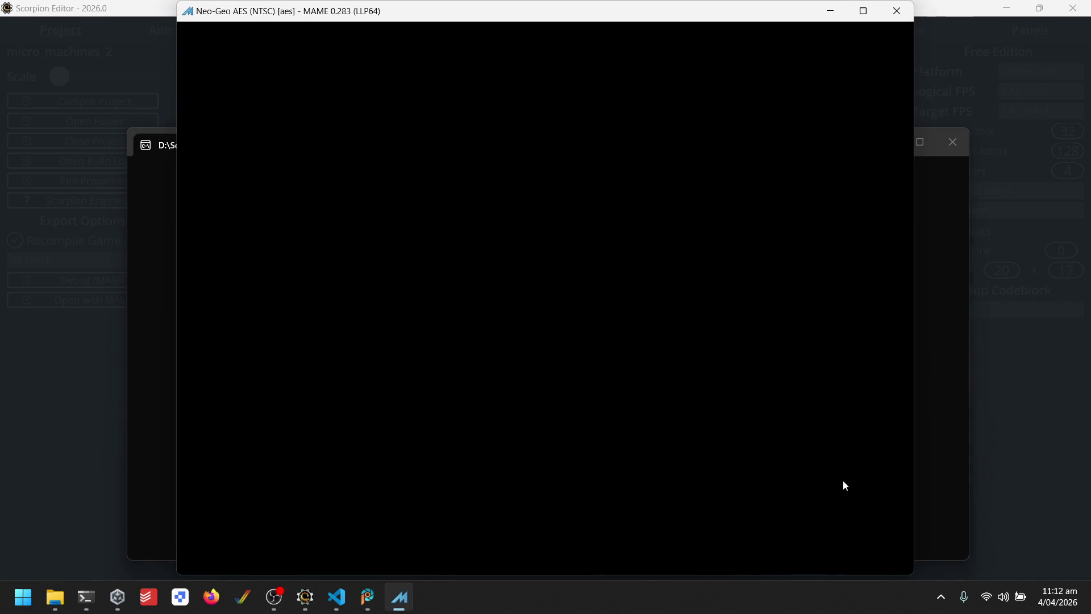
pyautogui.press('Return')
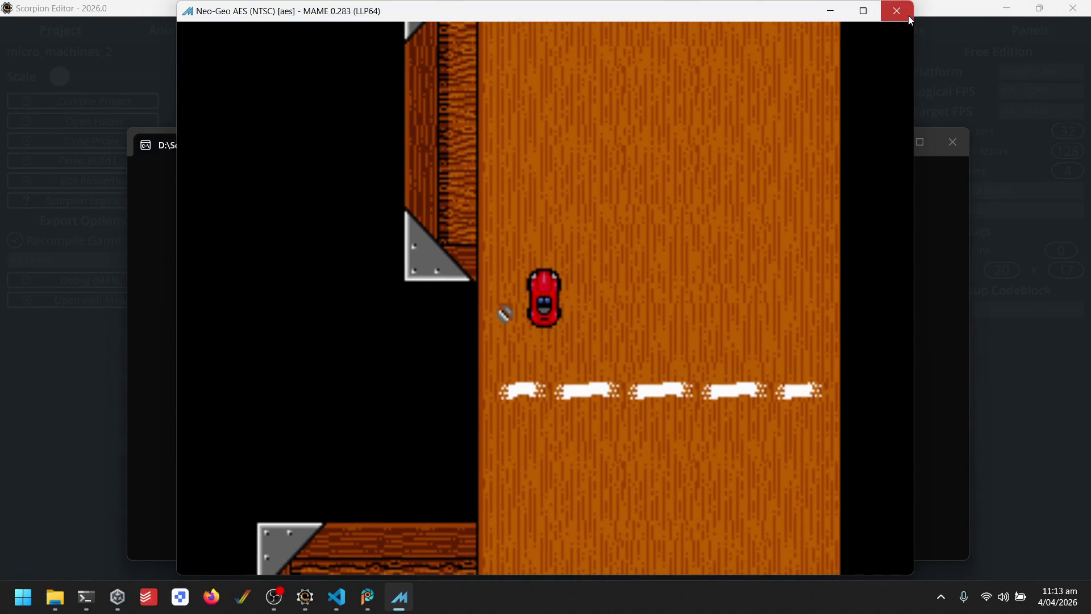
pyautogui.click(908, 15)
# Close the leftover emulator terminal and review palette lines of car_u, car_r, car_d_r, car_d and car_u_r animations.
pyautogui.click(950, 143)
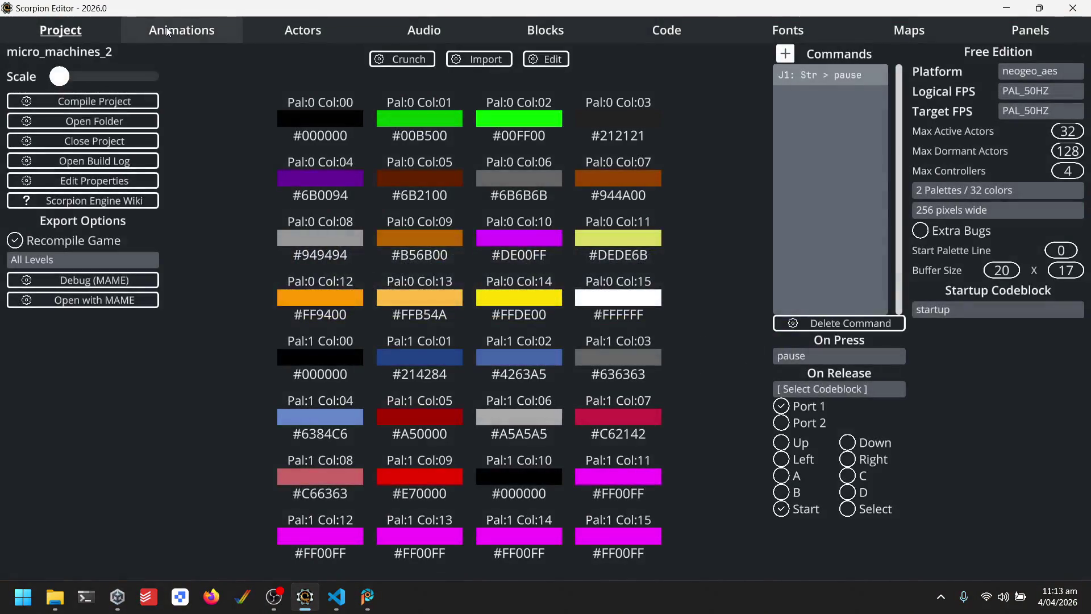
pyautogui.click(181, 30)
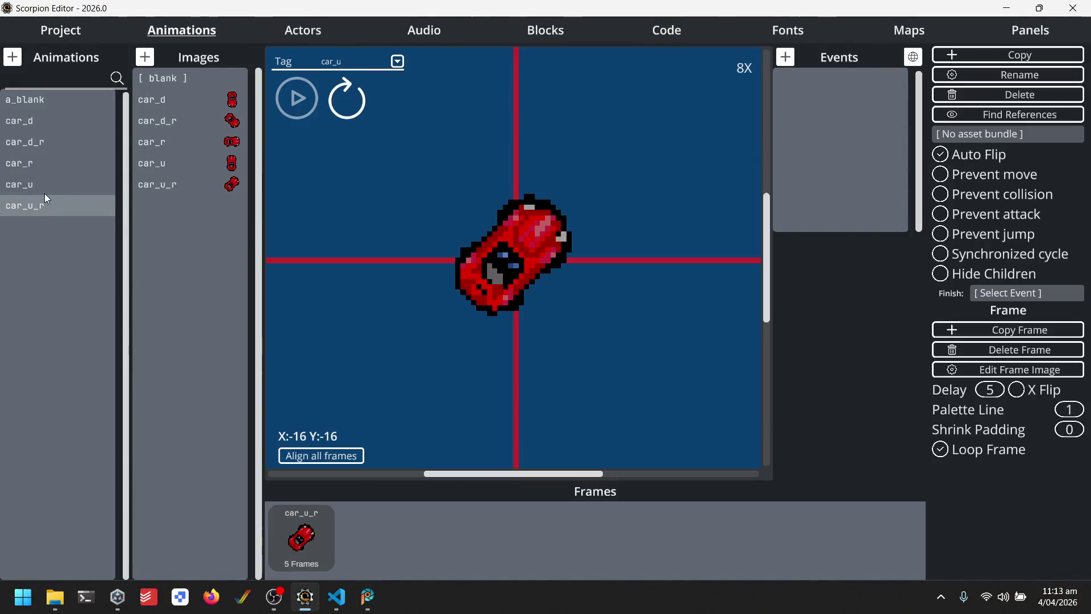
pyautogui.click(44, 192)
pyautogui.click(43, 169)
pyautogui.click(33, 142)
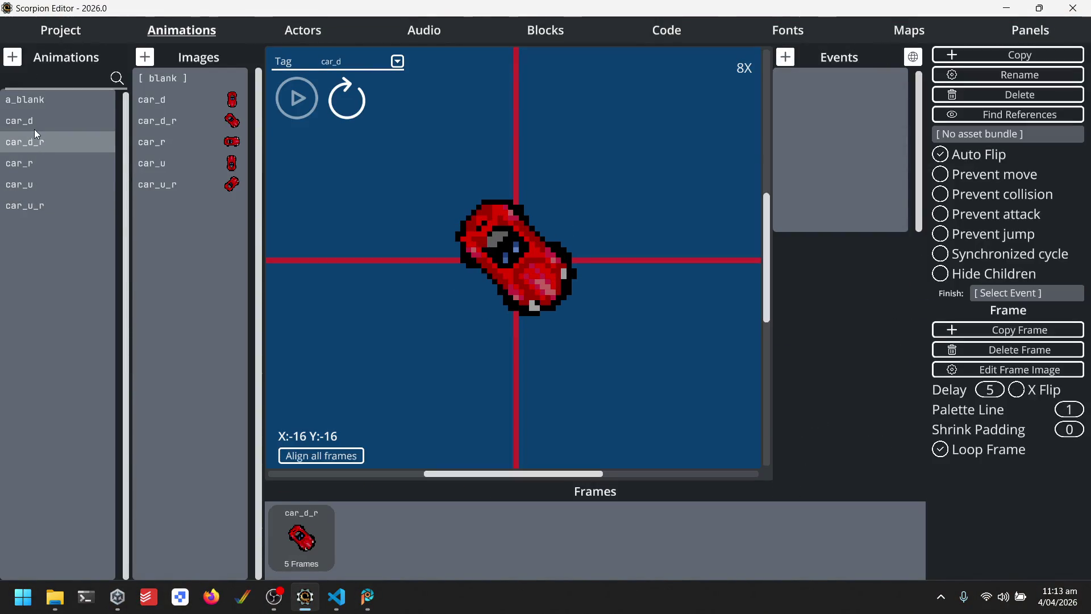
pyautogui.click(34, 127)
pyautogui.click(36, 141)
pyautogui.click(36, 166)
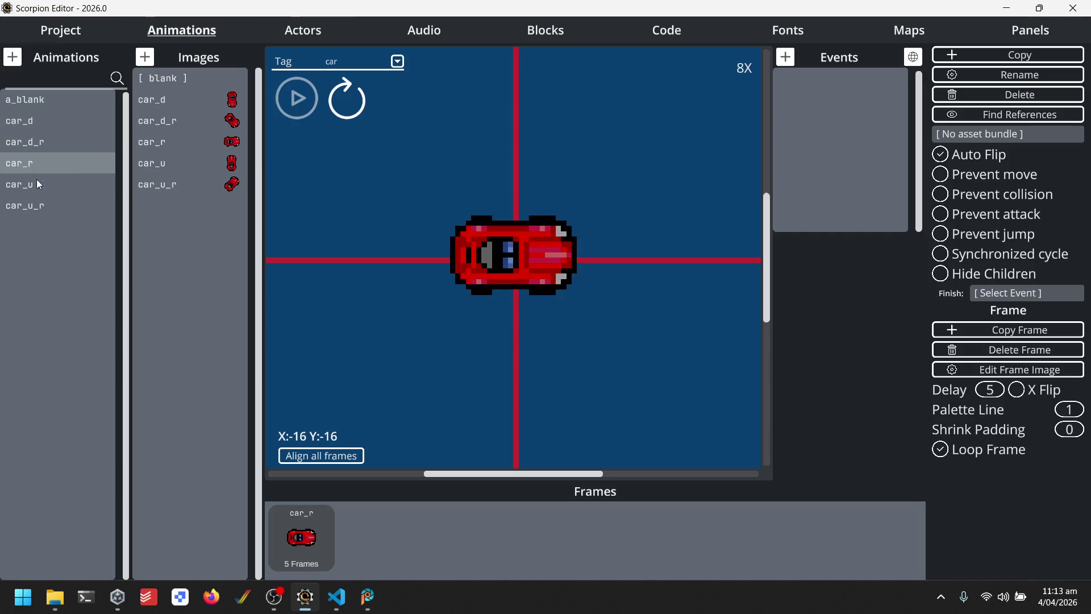
pyautogui.click(37, 184)
pyautogui.click(40, 196)
pyautogui.click(40, 184)
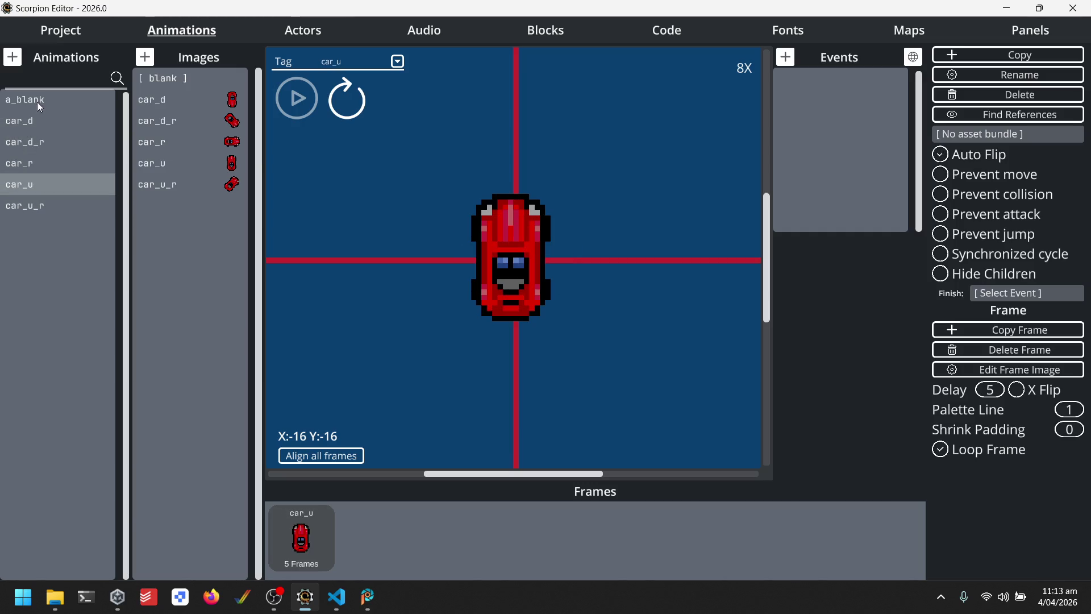
pyautogui.click(36, 99)
pyautogui.click(36, 120)
# Recheck car_d_r, car_r, car_u, car_u_r and car_d all show palette line 1, then return to Project.
pyautogui.click(40, 144)
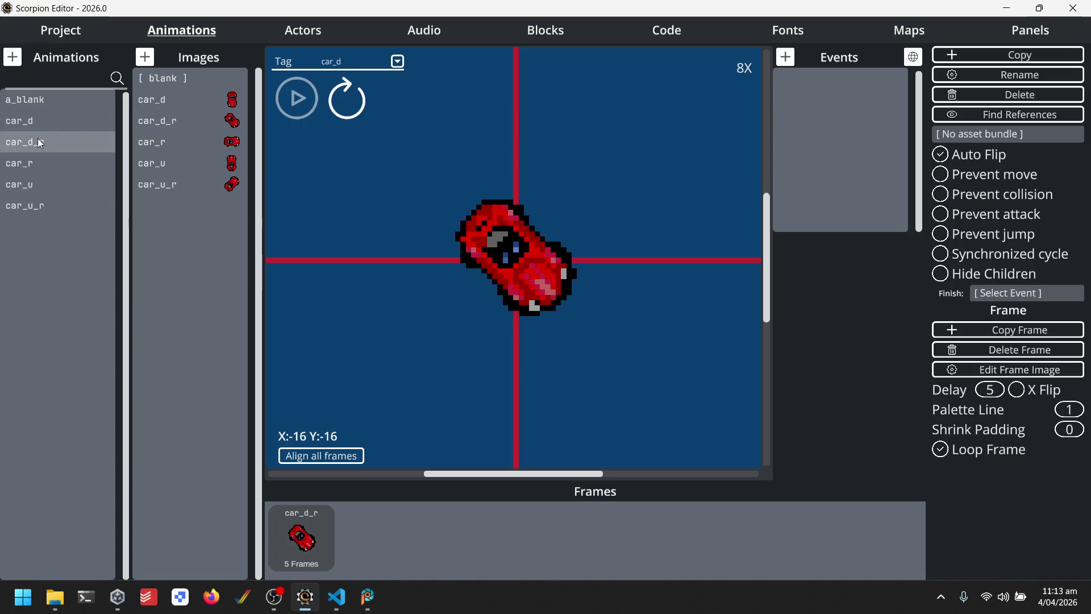
pyautogui.click(38, 163)
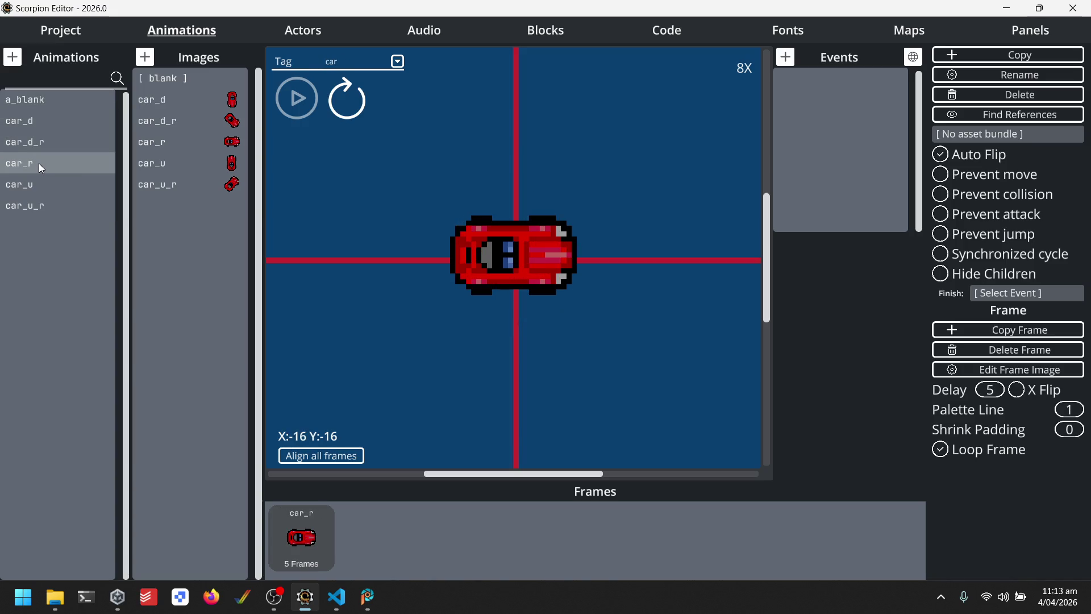
pyautogui.click(40, 184)
pyautogui.click(39, 206)
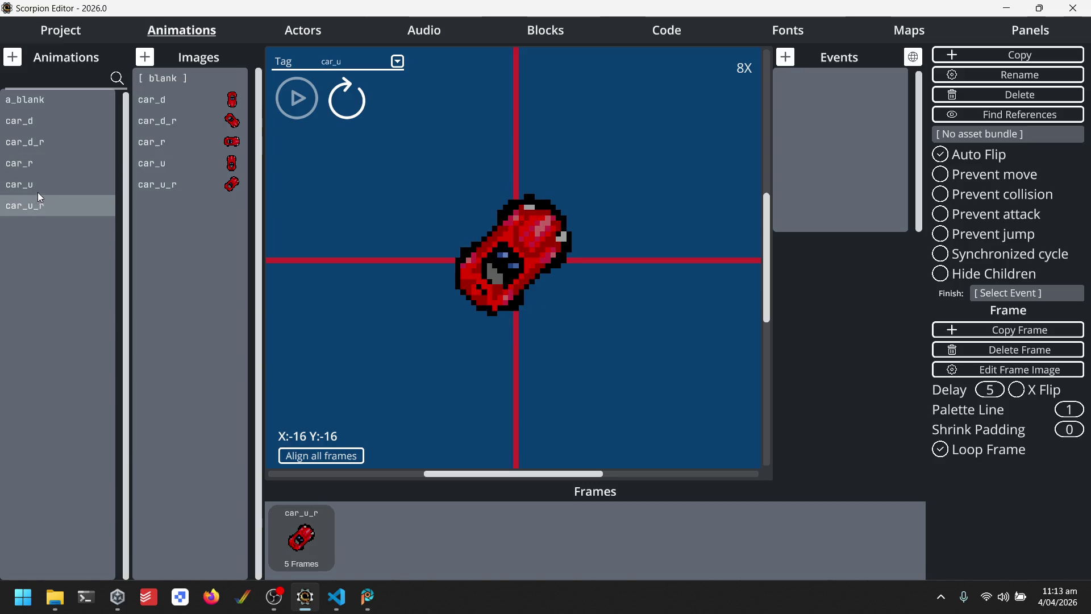
pyautogui.click(36, 182)
pyautogui.click(41, 201)
pyautogui.click(36, 184)
pyautogui.click(38, 201)
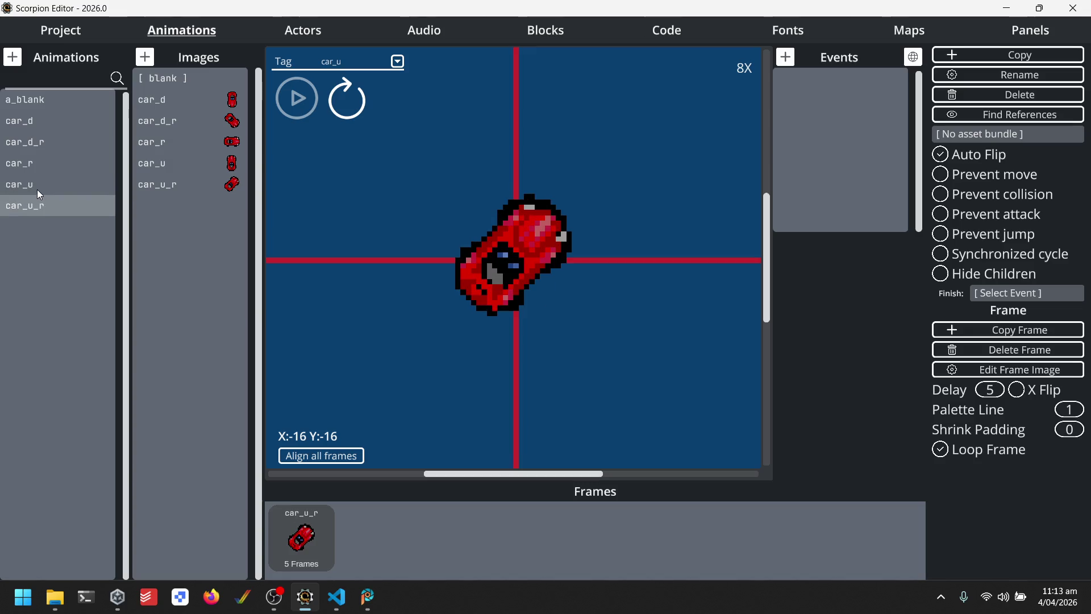
pyautogui.click(36, 187)
pyautogui.click(35, 164)
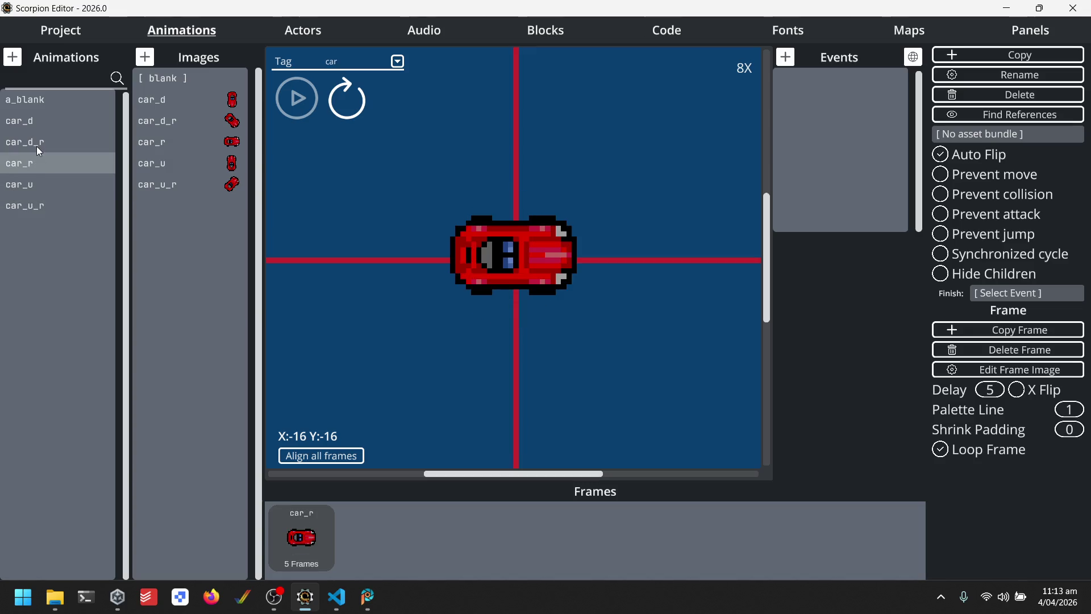
pyautogui.click(36, 145)
pyautogui.click(48, 121)
pyautogui.click(97, 33)
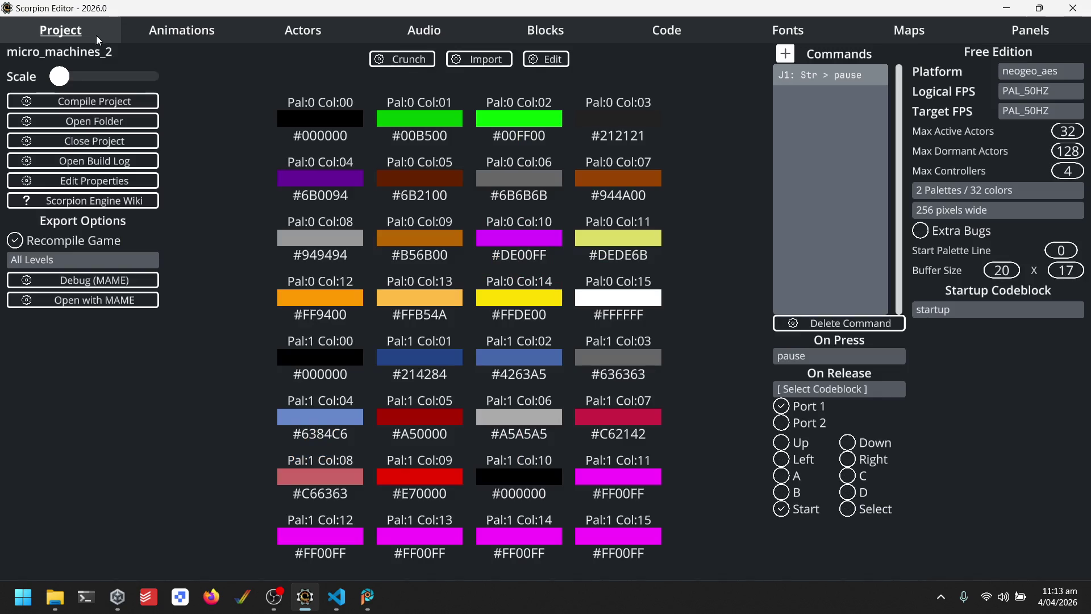
# Rebuild and run the Neo Geo AES game in MAME, watch the red cars race, then close MAME.
pyautogui.click(85, 300)
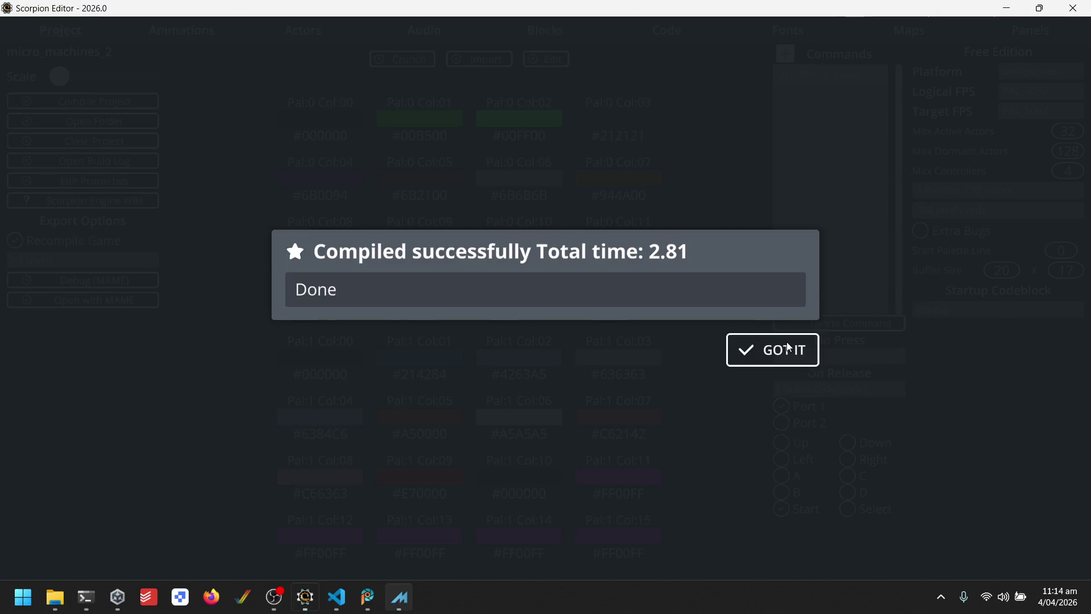
pyautogui.click(792, 348)
pyautogui.click(199, 29)
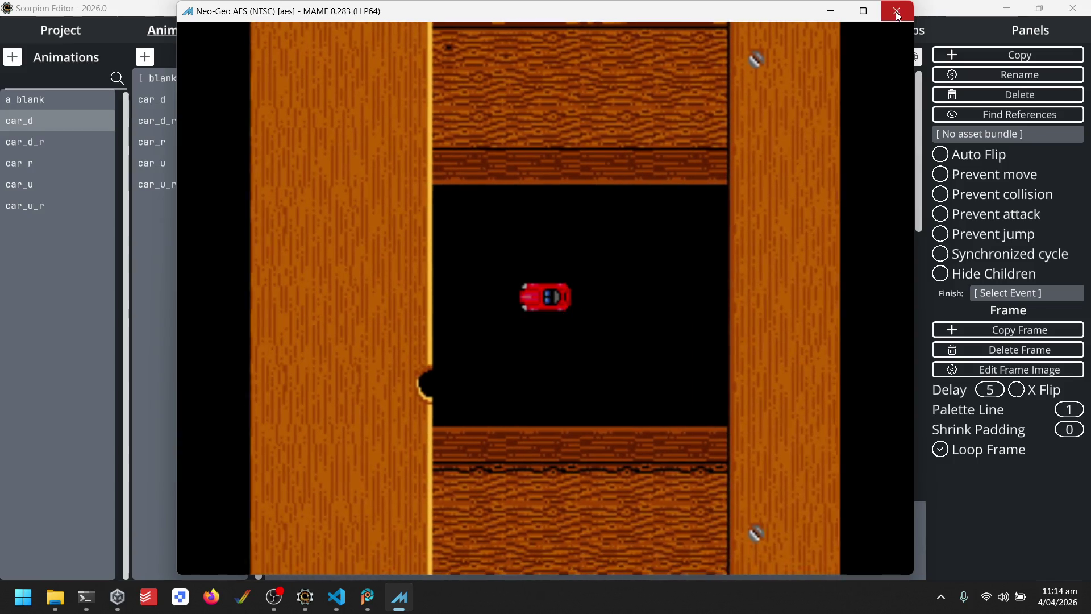
pyautogui.click(896, 14)
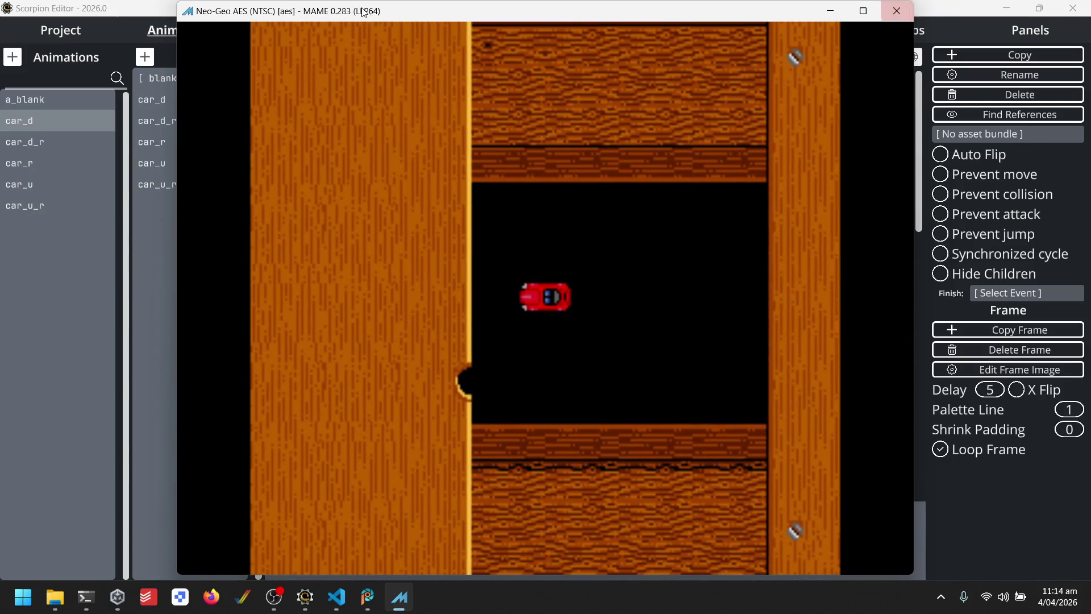